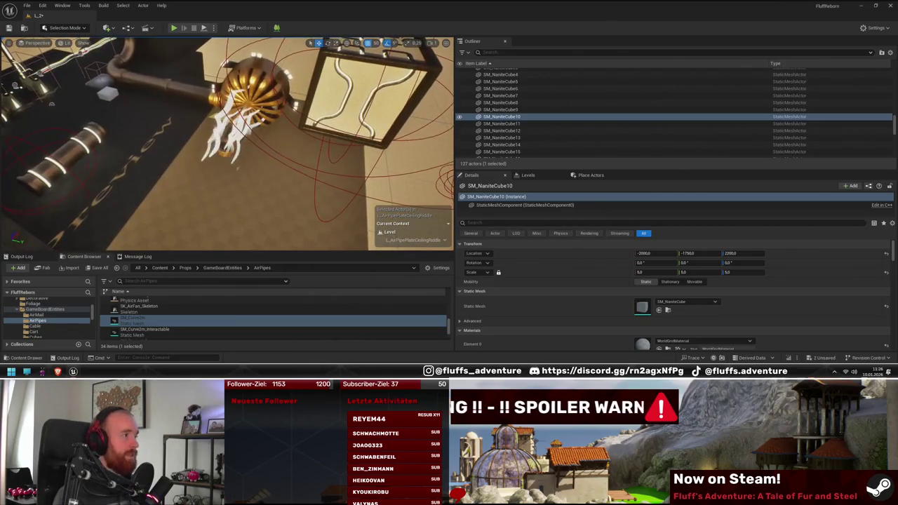
- Delete SM_NaniteCube10, then fly around the pipes and select the NeonYellow Fluff character
key(Delete)
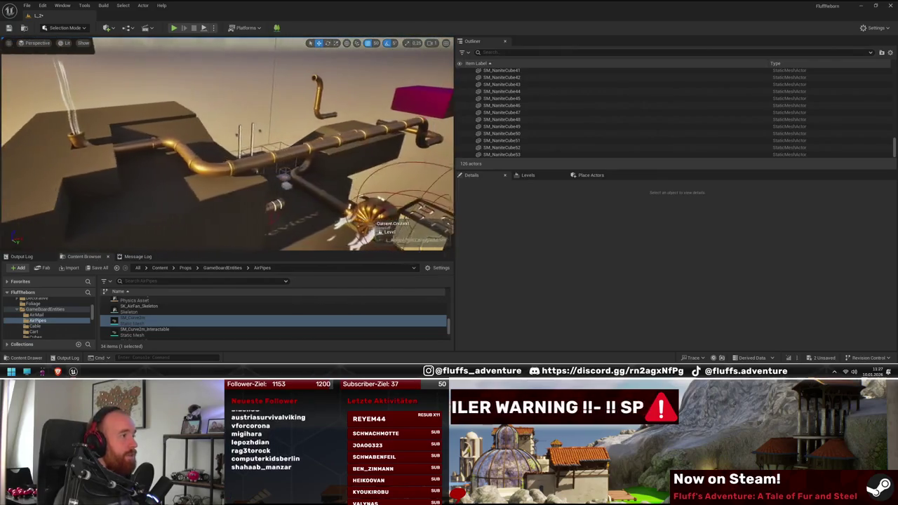
drag(228, 144, 183, 140)
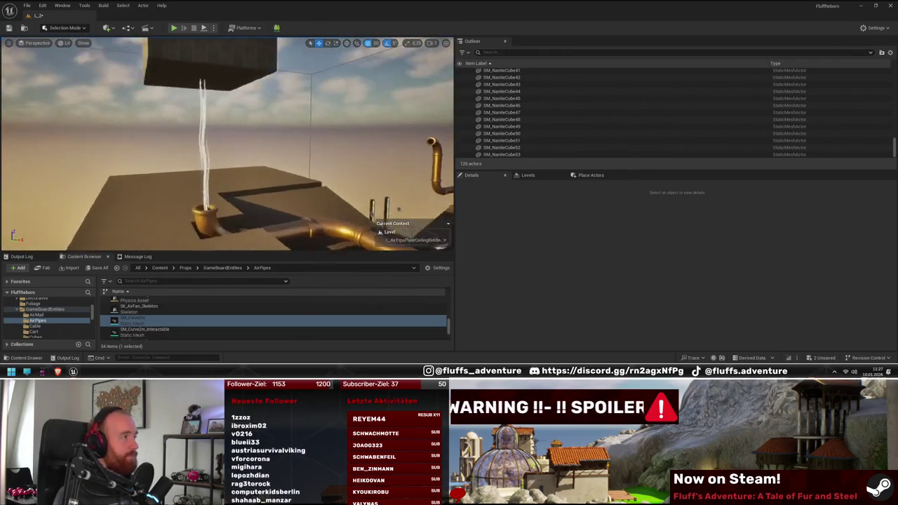
mouse_move(241, 65)
mouse_down()
mouse_move(207, 71)
mouse_move(321, 167)
mouse_move(282, 167)
mouse_up()
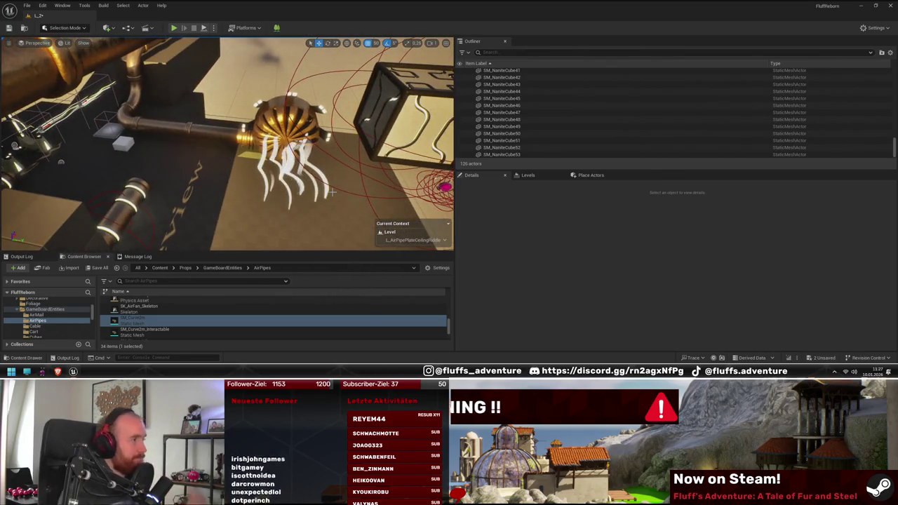
drag(332, 192, 322, 195)
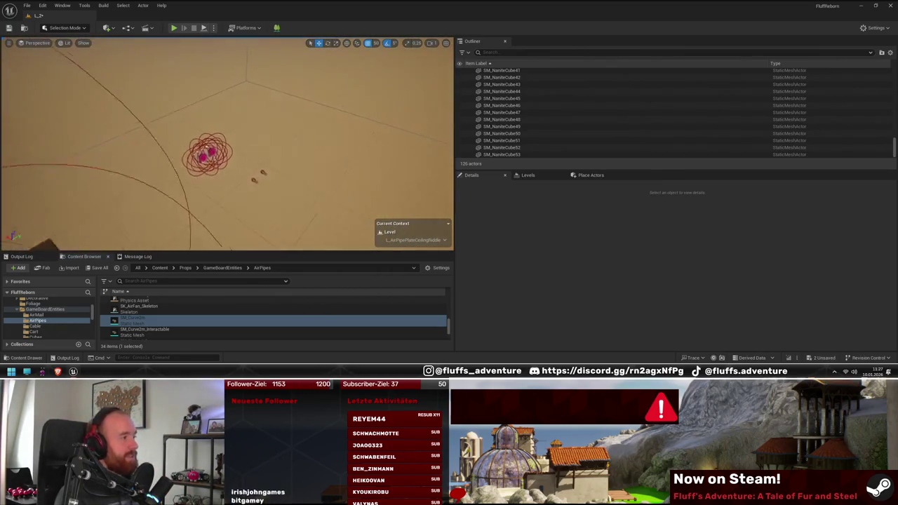
click(207, 148)
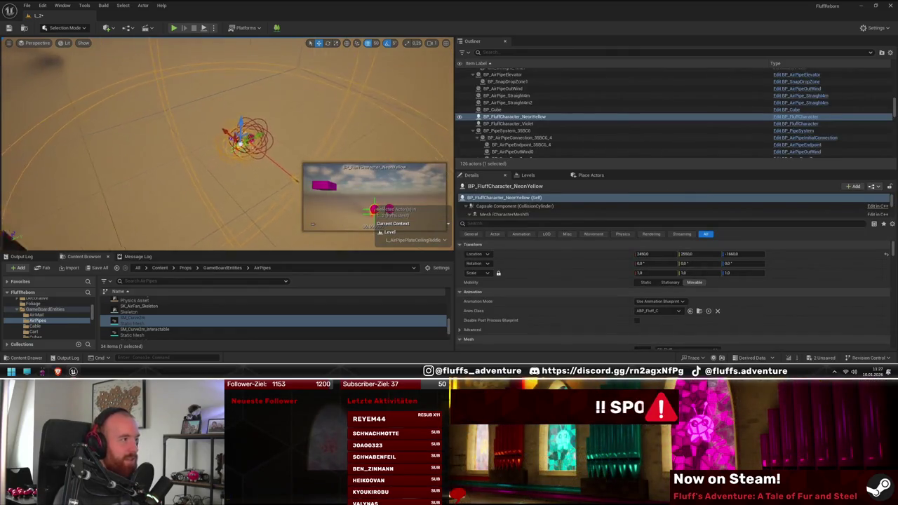
drag(206, 148, 198, 146)
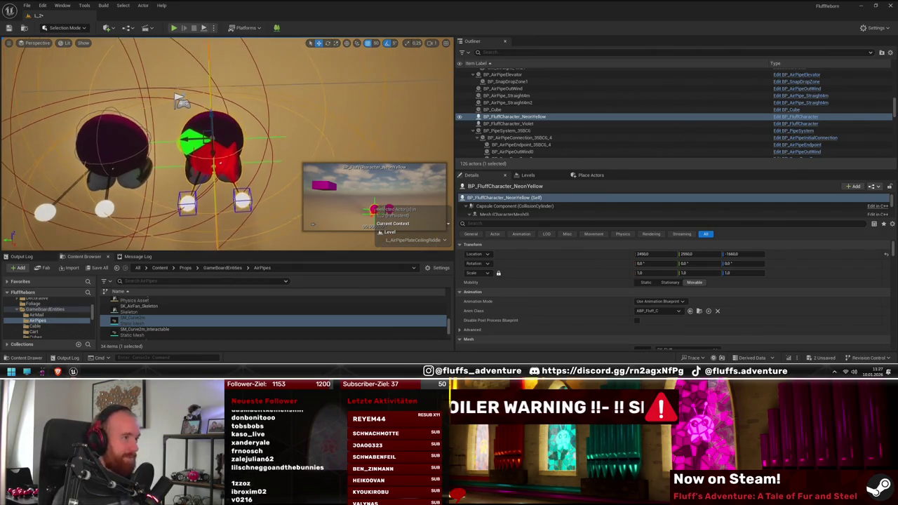
scroll(614, 266, down, 1)
scroll(614, 265, down, 5)
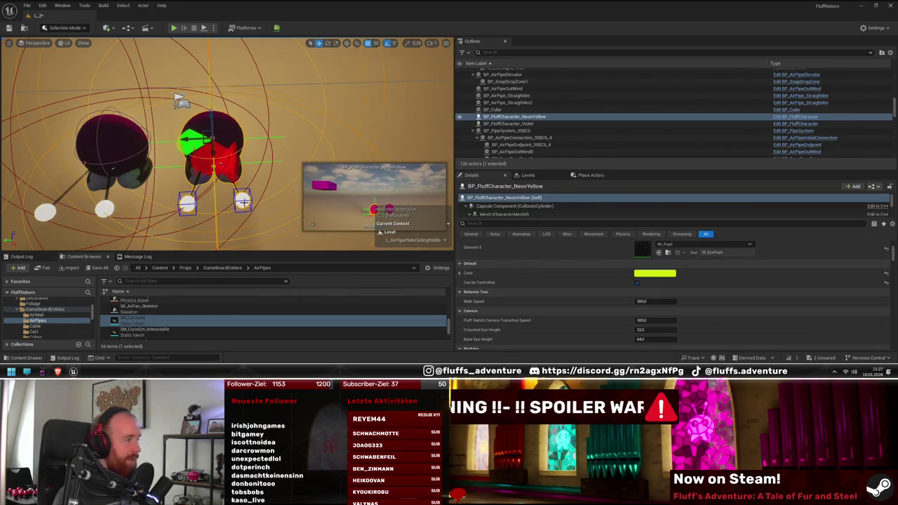
drag(232, 141, 246, 126)
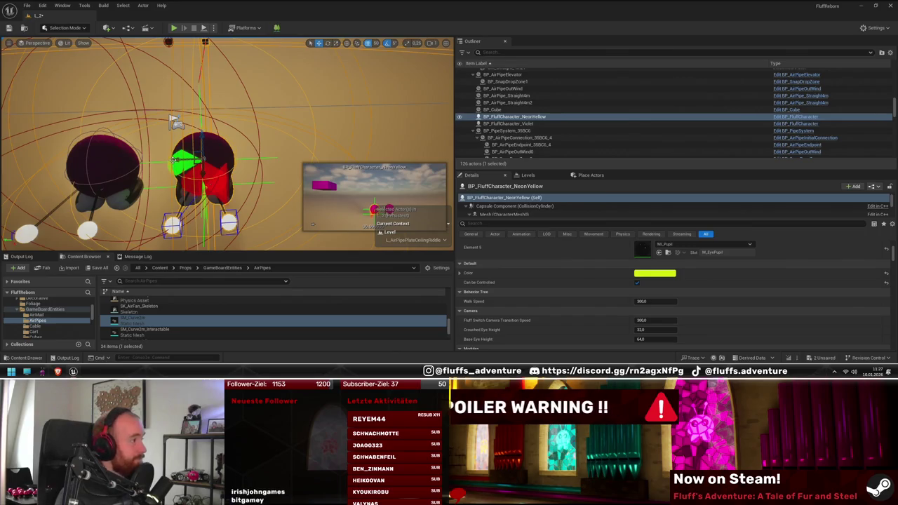
mouse_move(174, 160)
alt+mouse_down()
mouse_move(274, 176)
mouse_move(280, 154)
alt+mouse_up()
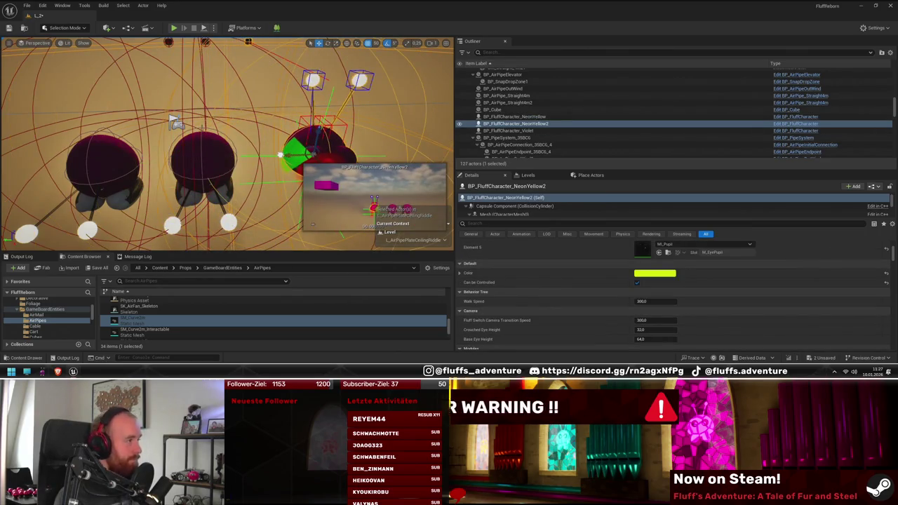
key(f)
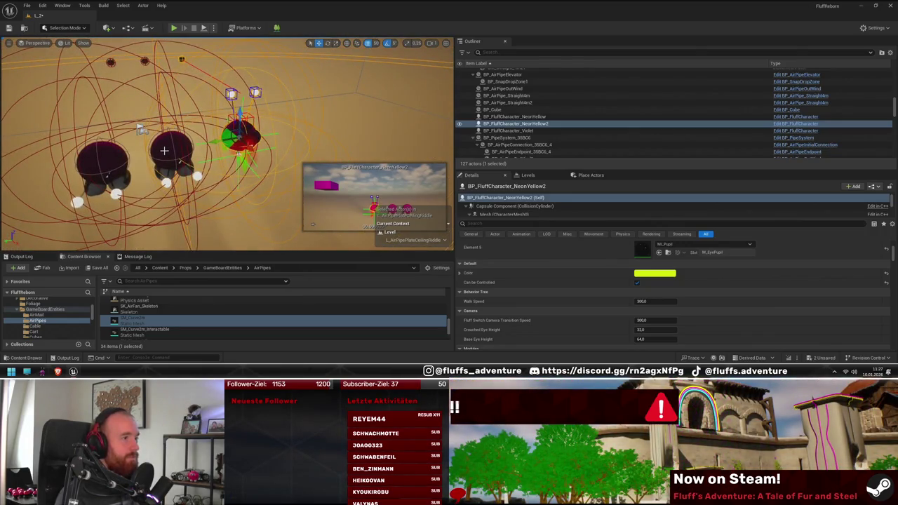
key(Delete)
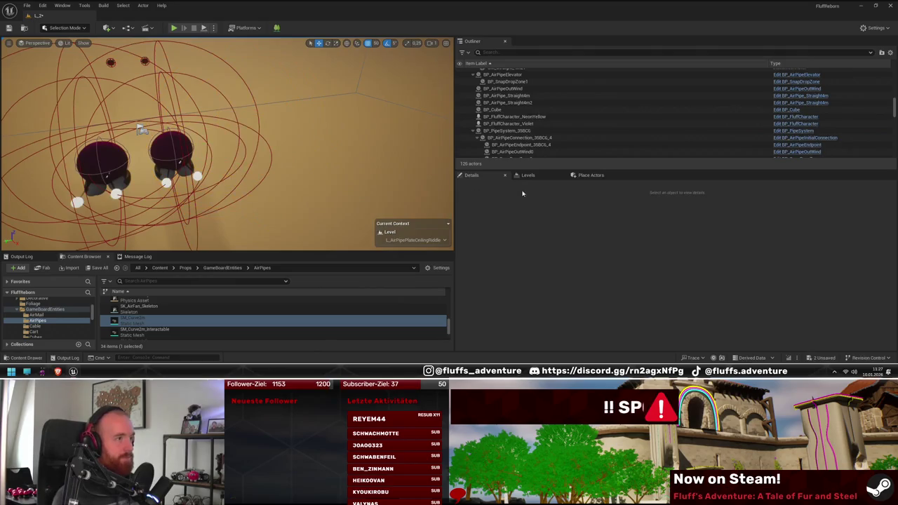
- Unhide L_AirPipeRiddle and L_HangGliderLaunchTower, then fly to the tower and select the first coloured cube
click(527, 176)
click(495, 210)
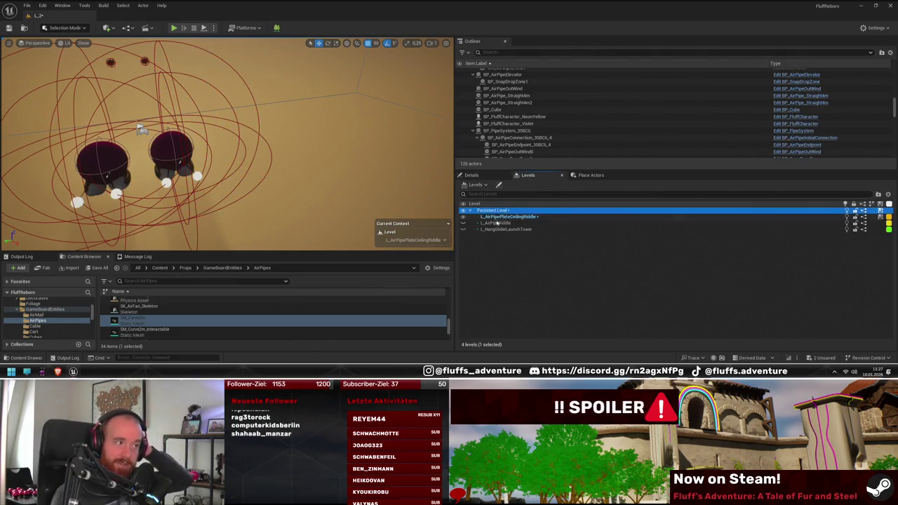
click(462, 223)
click(463, 230)
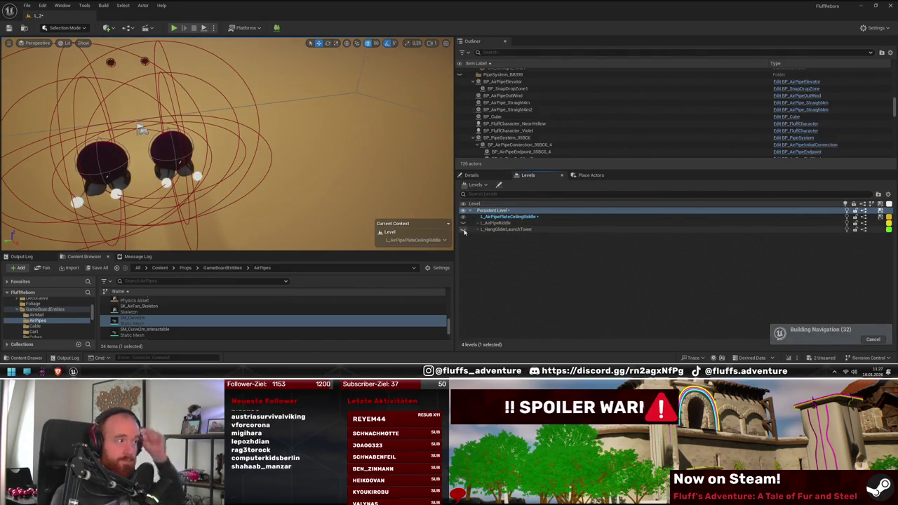
mouse_move(176, 136)
mouse_down()
mouse_move(193, 225)
mouse_move(225, 183)
mouse_move(147, 112)
mouse_move(183, 132)
mouse_up()
click(183, 132)
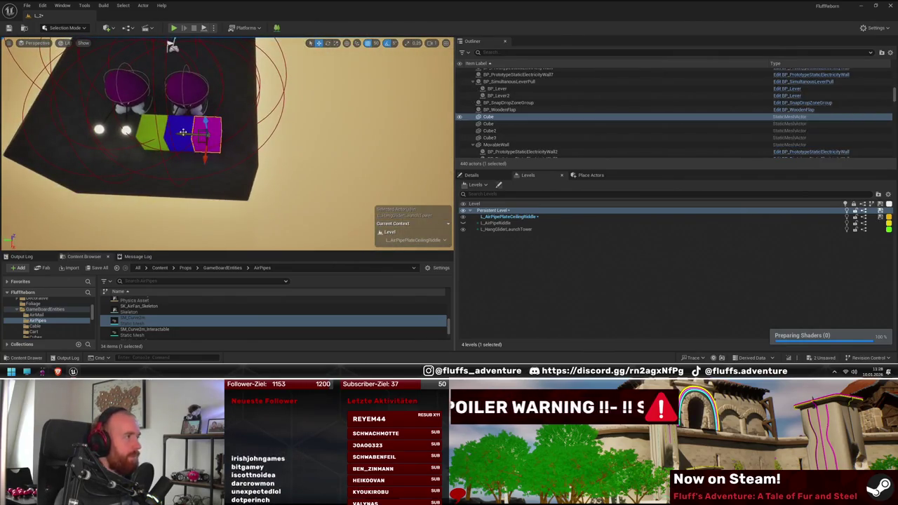
- Move Cube, Cube2 and Cube3 into the Persistent Level and hide L_AirPipeRiddle
ctrl+click(177, 130)
ctrl+click(151, 134)
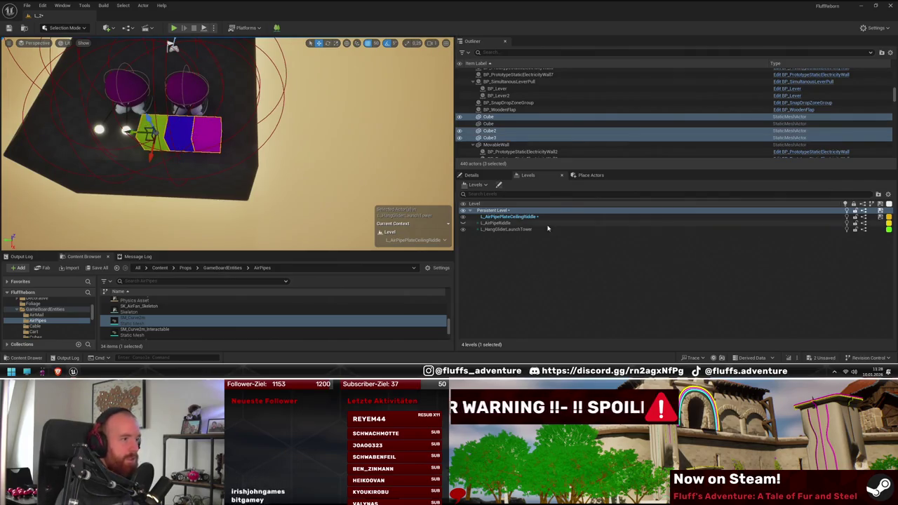
right_click(510, 212)
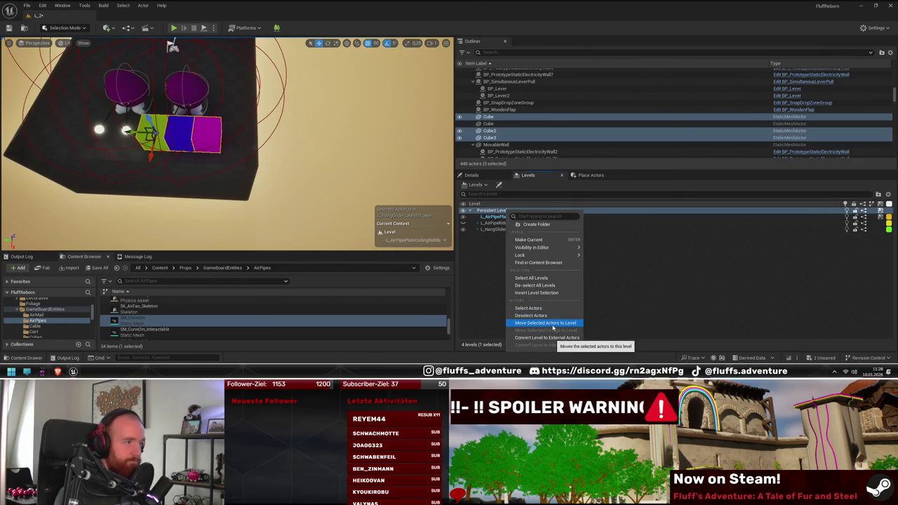
click(553, 324)
click(462, 223)
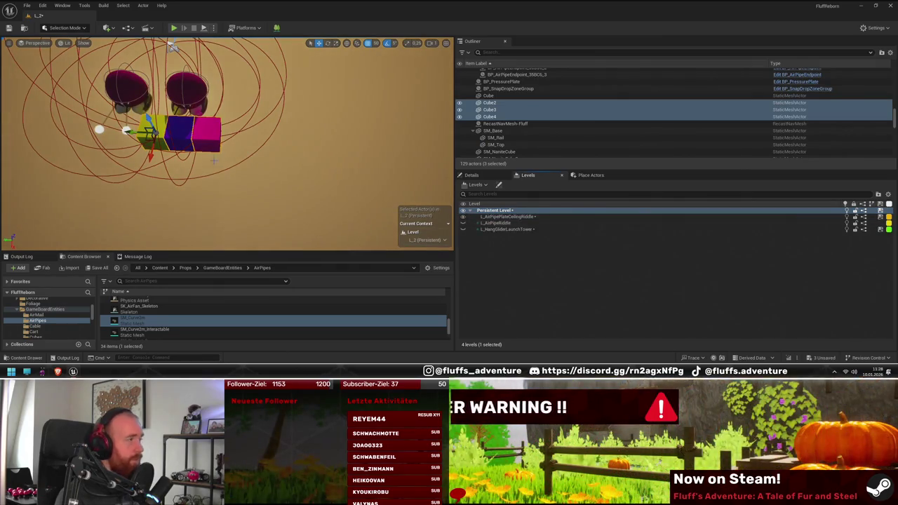
- Alt-drag the yellow cube to its left to create Cube5
scroll(227, 144, up, 3)
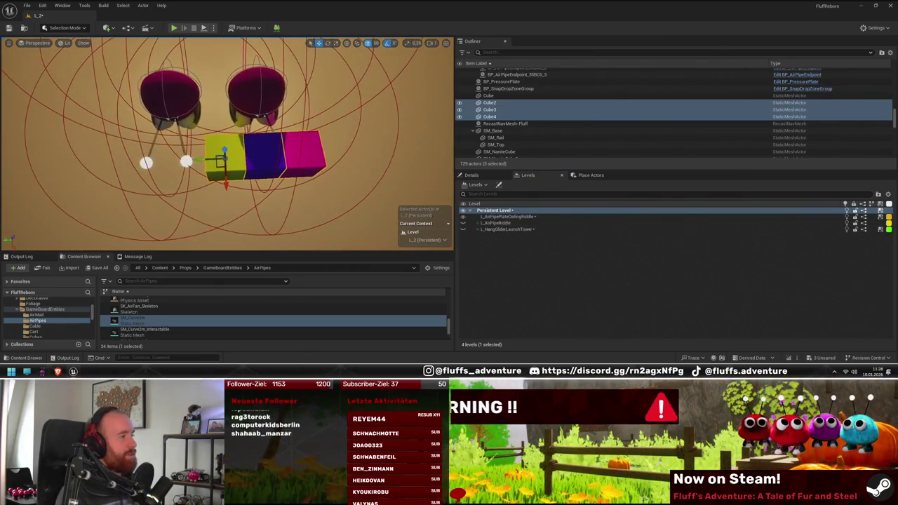
click(225, 151)
drag(211, 160, 182, 160)
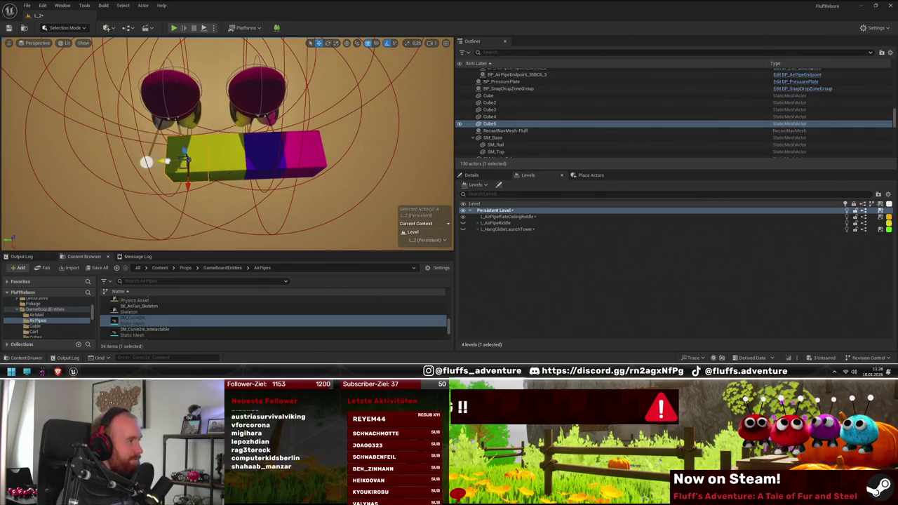
click(472, 175)
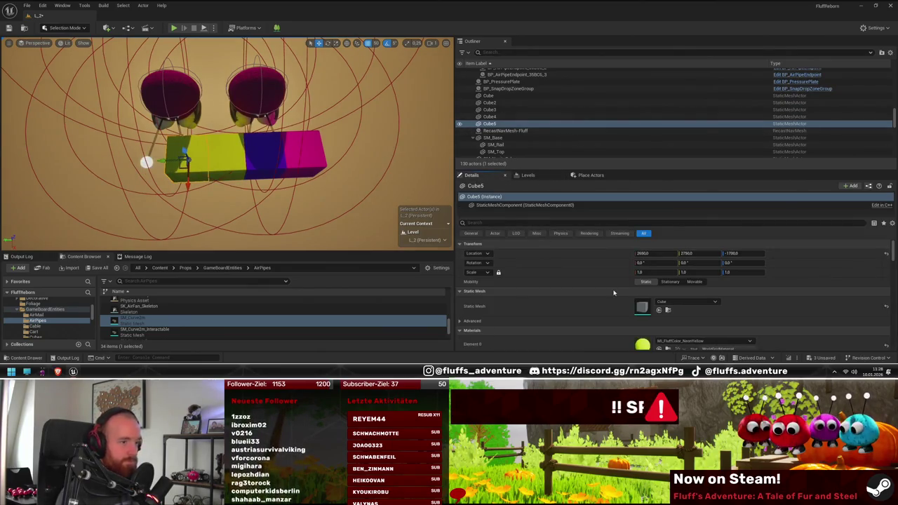
- Browse to Cube5's MI_FluffColor_NeonYellow material in the project assets
scroll(666, 309, down, 2)
click(667, 327)
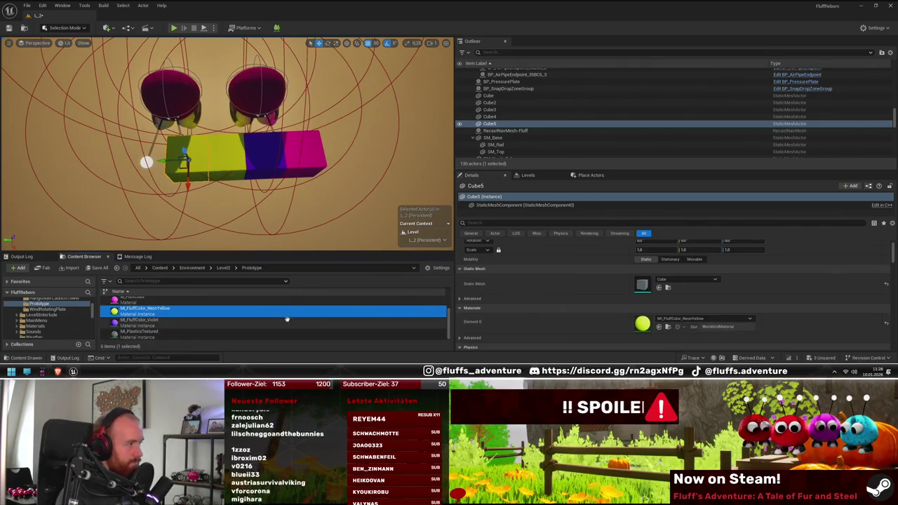
right_click(220, 311)
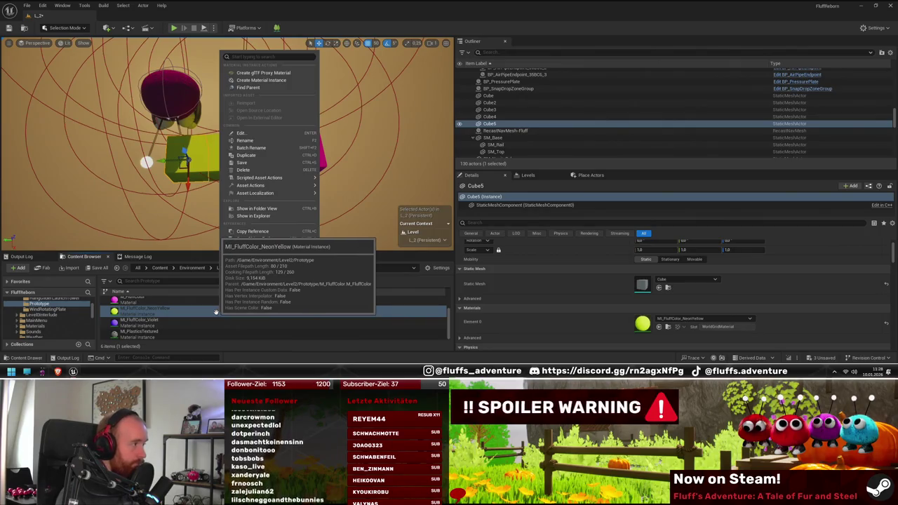
click(262, 253)
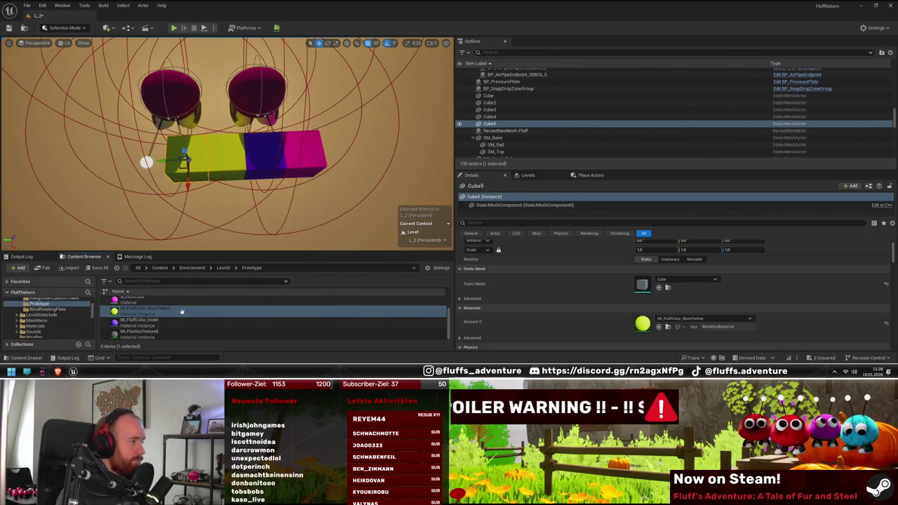
- Duplicate it as MI_FluffColor_Neon, assign it to Cube5's Element 0, and open it
key(ctrl+d)
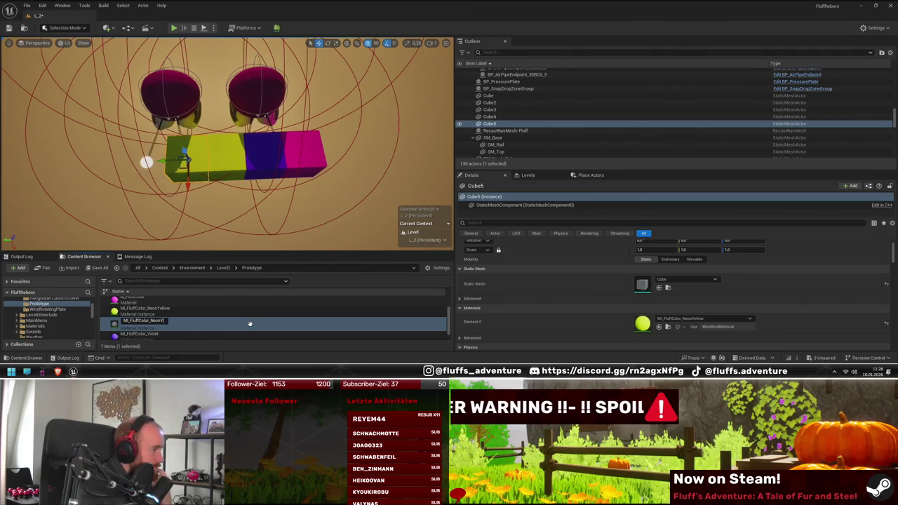
key(Return)
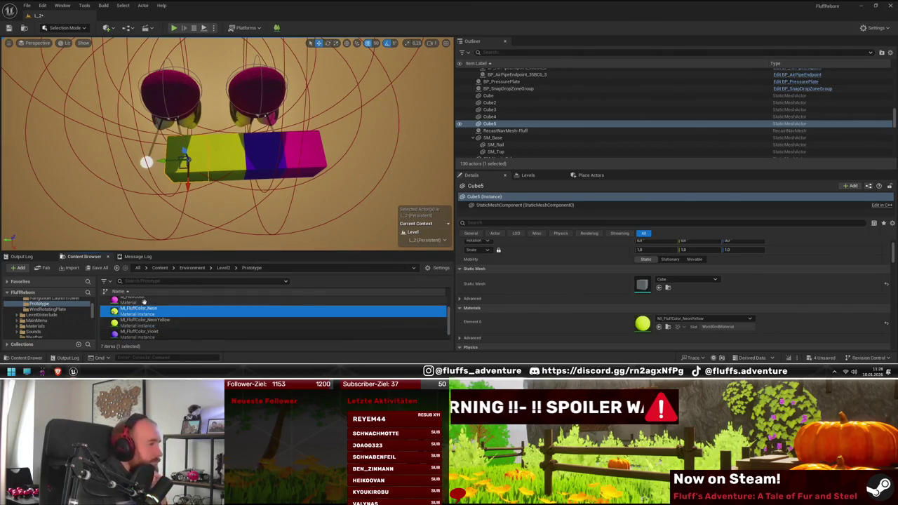
click(658, 328)
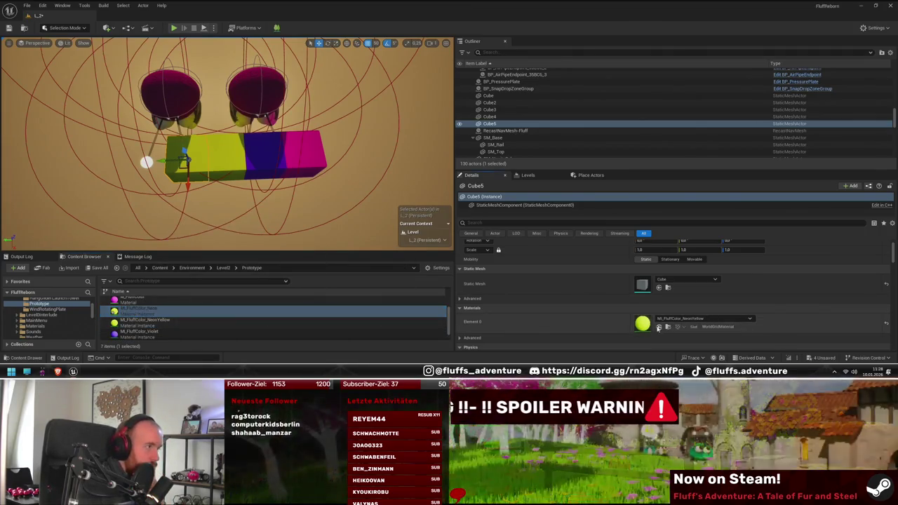
double_click(196, 311)
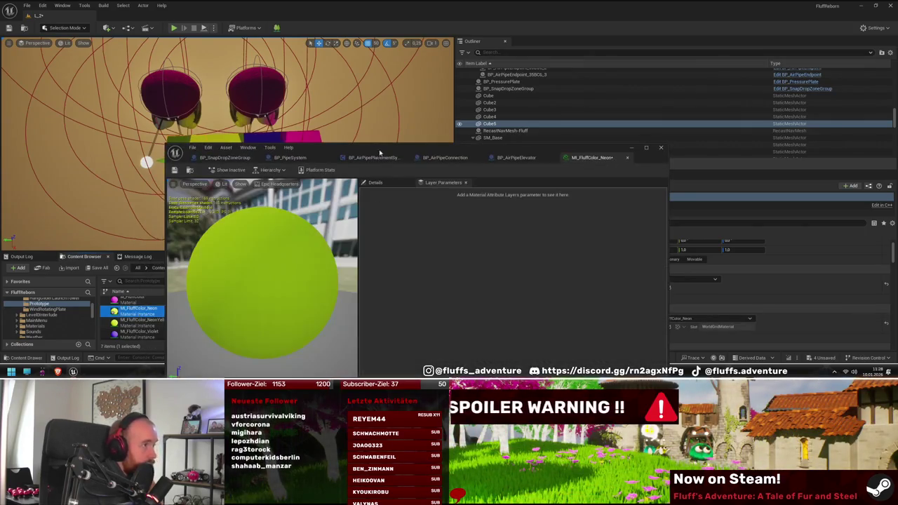
- Move the MI_FluffColor_Neon editor aside and open its BaseColor picker under Global Vector Parameter Values
mouse_move(380, 152)
mouse_down()
mouse_move(550, 125)
mouse_move(576, 105)
mouse_up()
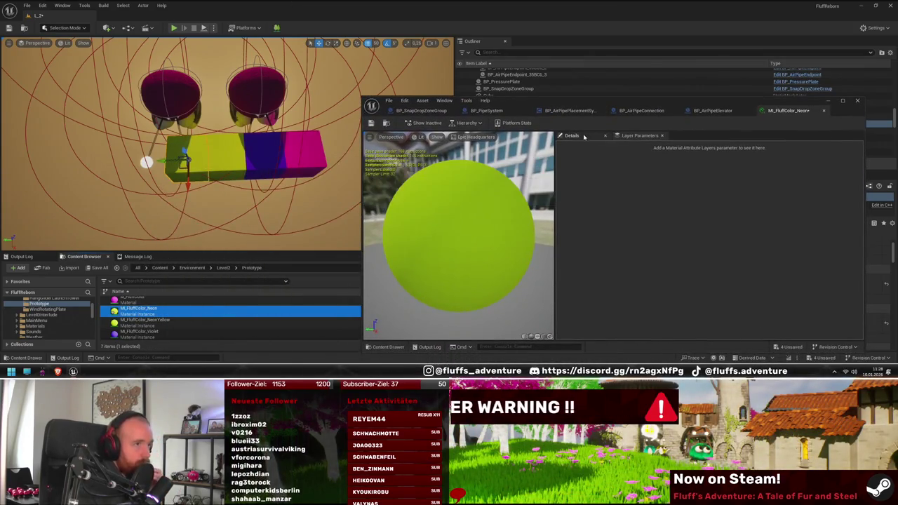
click(715, 179)
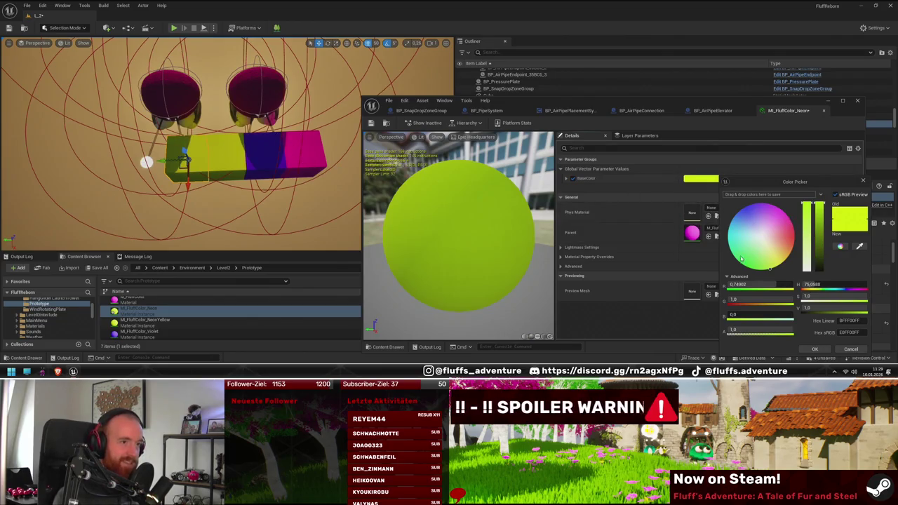
- Set BaseColor to bright green (00FF94FF) and view the now-green Cube5 in the level
drag(736, 249, 731, 251)
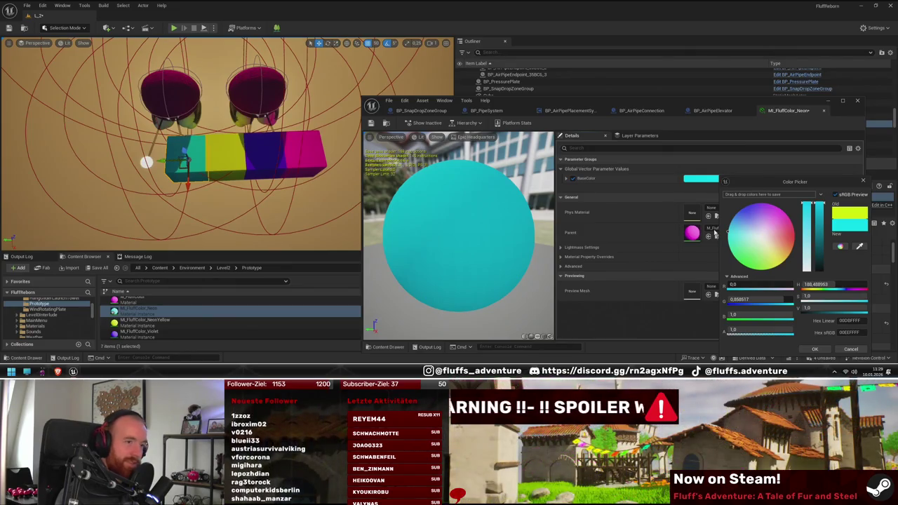
mouse_move(714, 234)
mouse_down()
mouse_move(792, 229)
mouse_move(824, 247)
mouse_move(807, 211)
mouse_move(749, 156)
mouse_move(659, 229)
mouse_up()
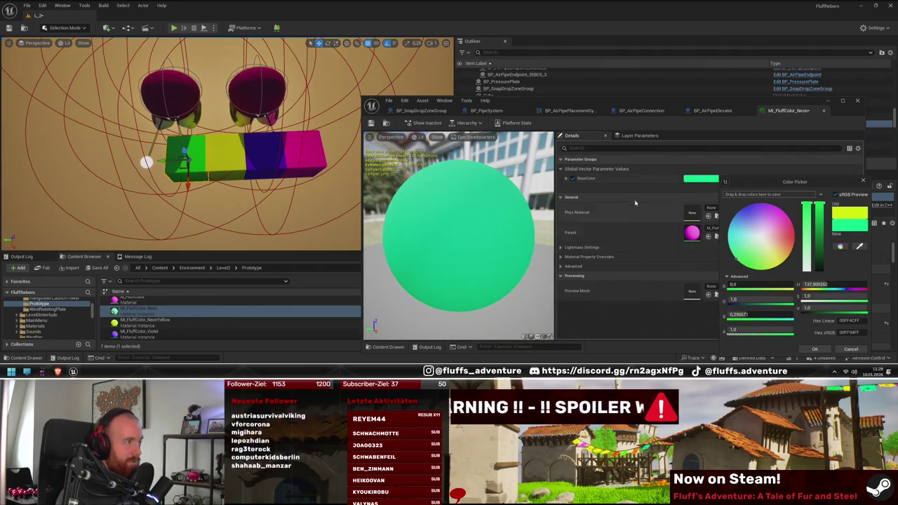
mouse_move(211, 175)
mouse_down()
mouse_move(183, 155)
mouse_move(231, 242)
mouse_move(240, 189)
mouse_move(241, 242)
mouse_up()
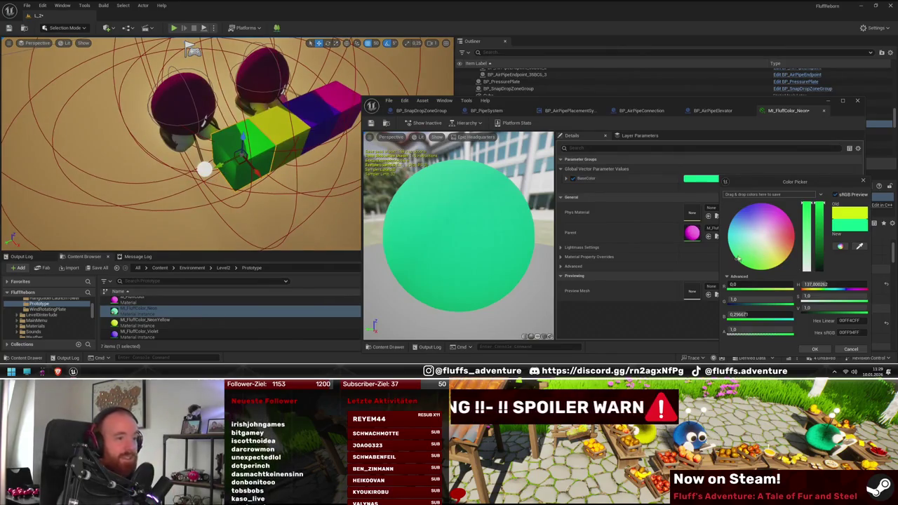
drag(284, 170, 279, 184)
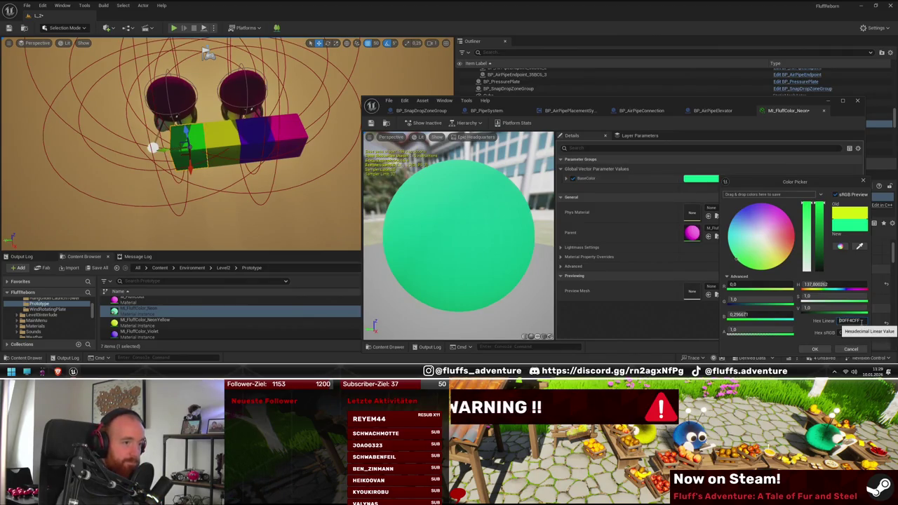
- Move the material editor aside and select the violet Fluff character
drag(211, 175, 281, 184)
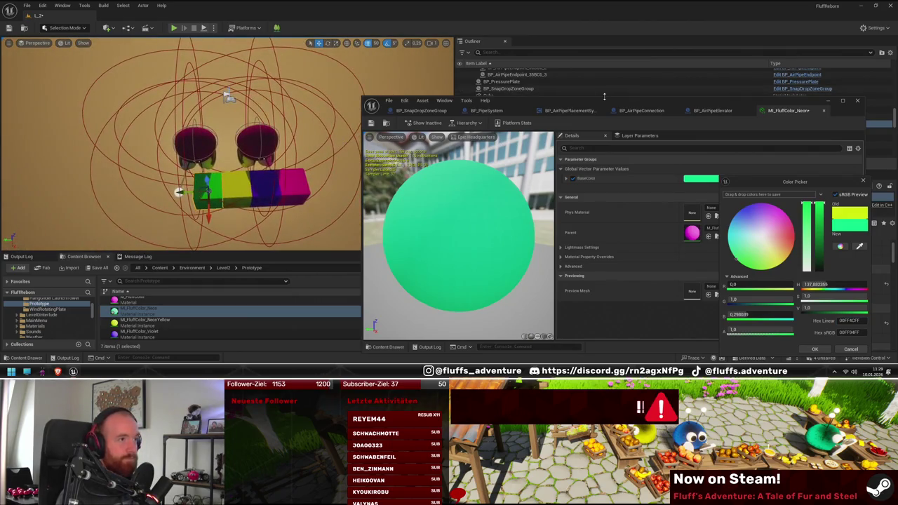
drag(604, 97, 457, 277)
mouse_move(281, 175)
mouse_down()
mouse_move(308, 178)
mouse_move(242, 175)
mouse_up()
click(259, 90)
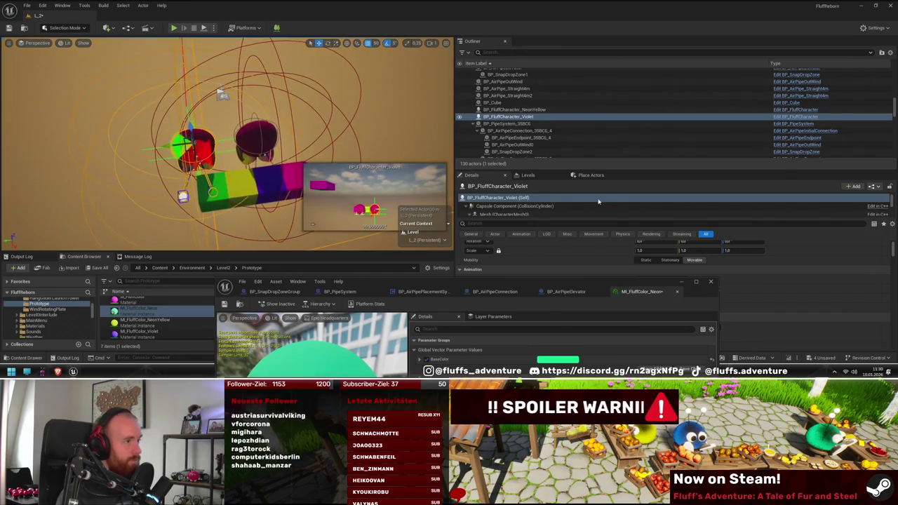
- Move Cube5 into the L_AirPipePlateCeilingRiddle level
click(528, 175)
click(471, 175)
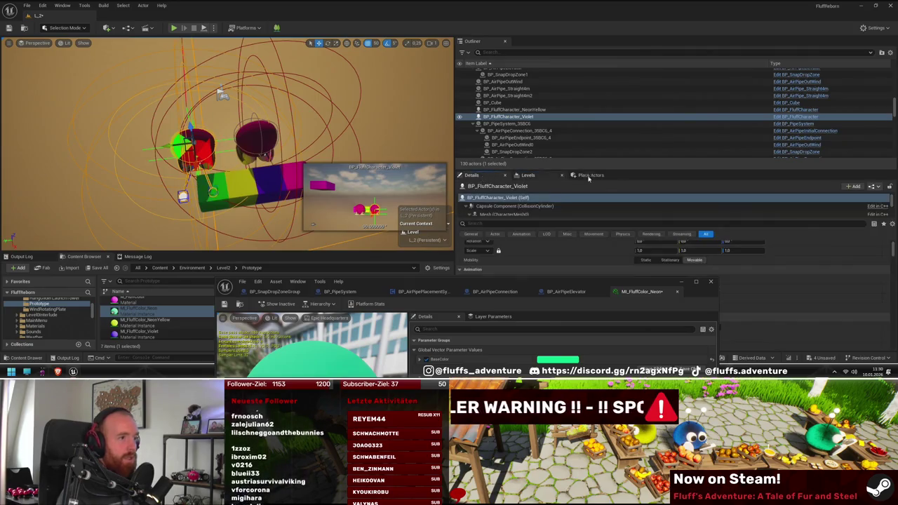
drag(565, 219, 563, 258)
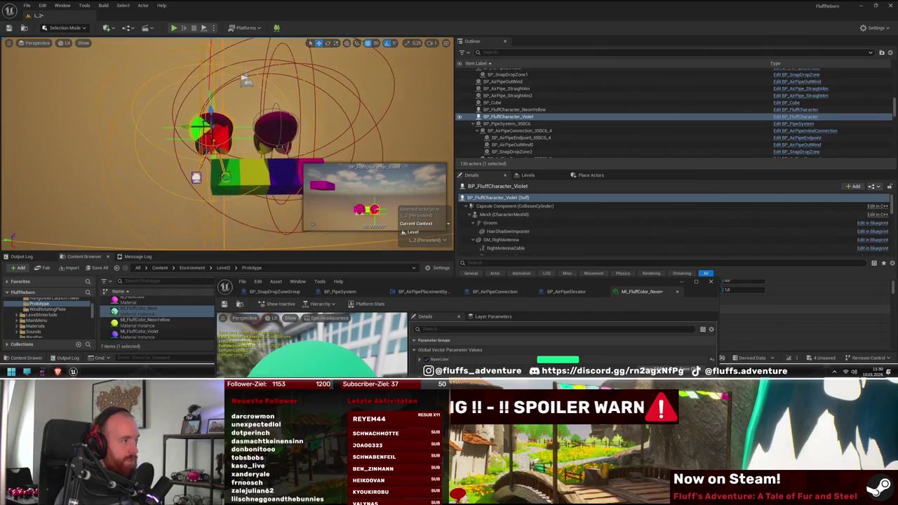
click(313, 177)
click(527, 175)
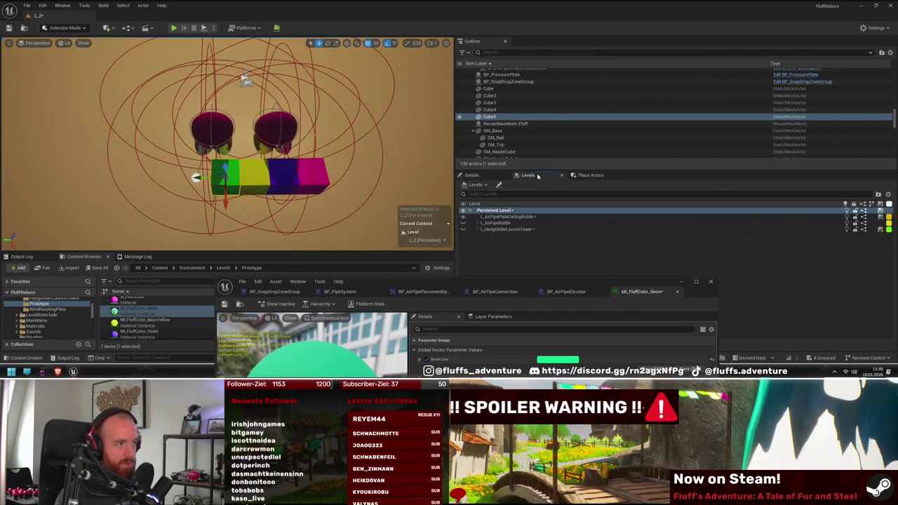
right_click(516, 220)
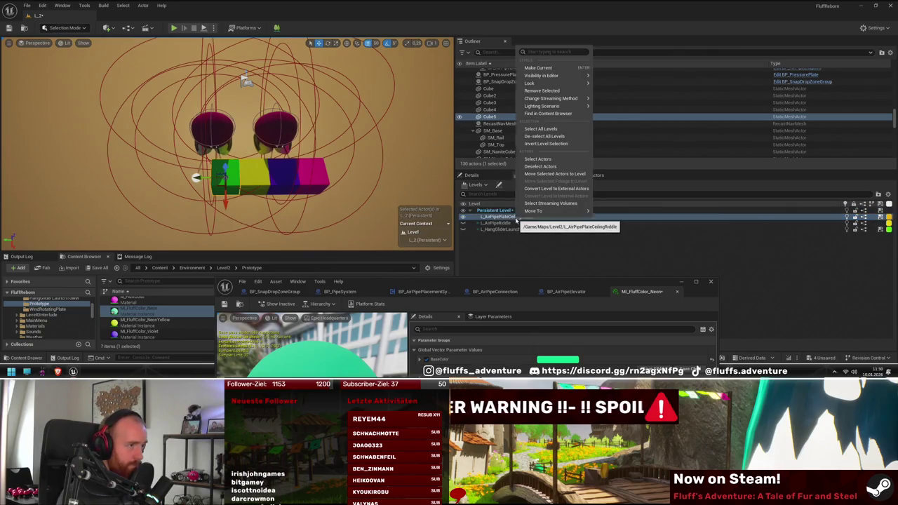
click(569, 176)
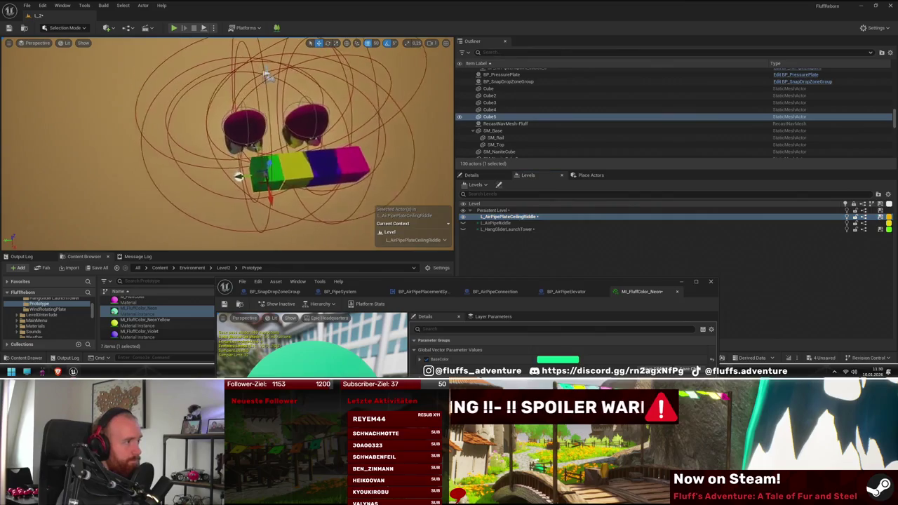
- Place the NeonYellow Fluff character beside the violet one
click(232, 129)
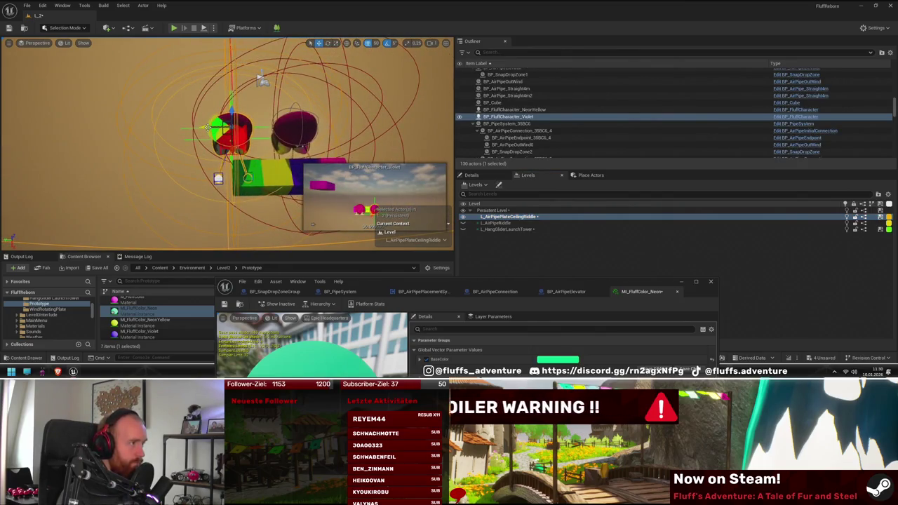
click(487, 177)
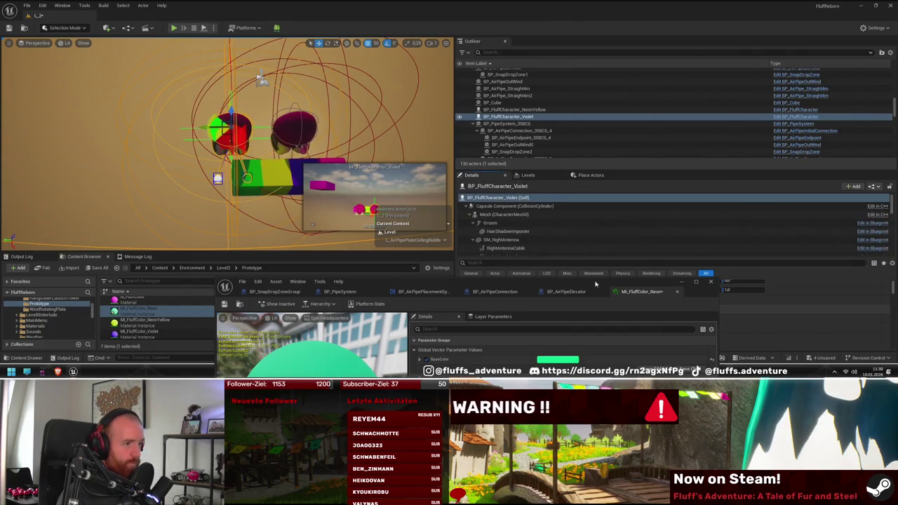
drag(595, 284, 242, 259)
scroll(674, 303, down, 5)
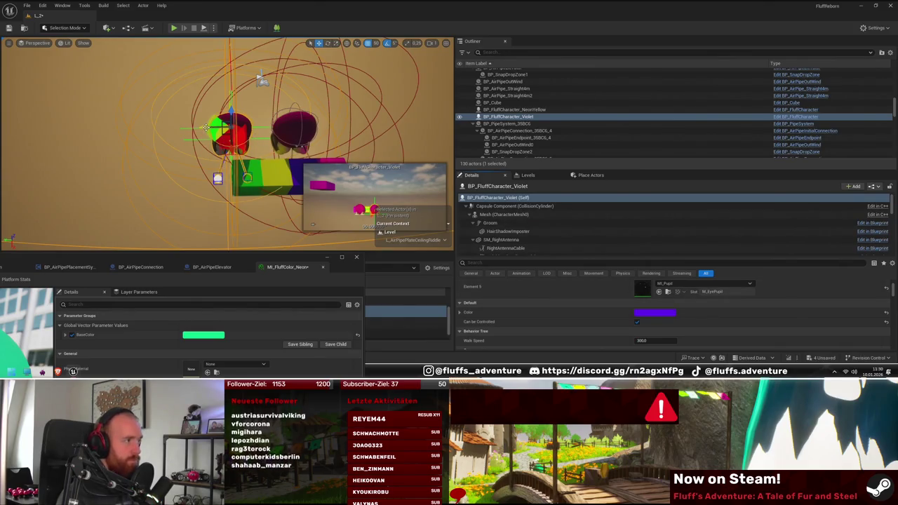
click(239, 119)
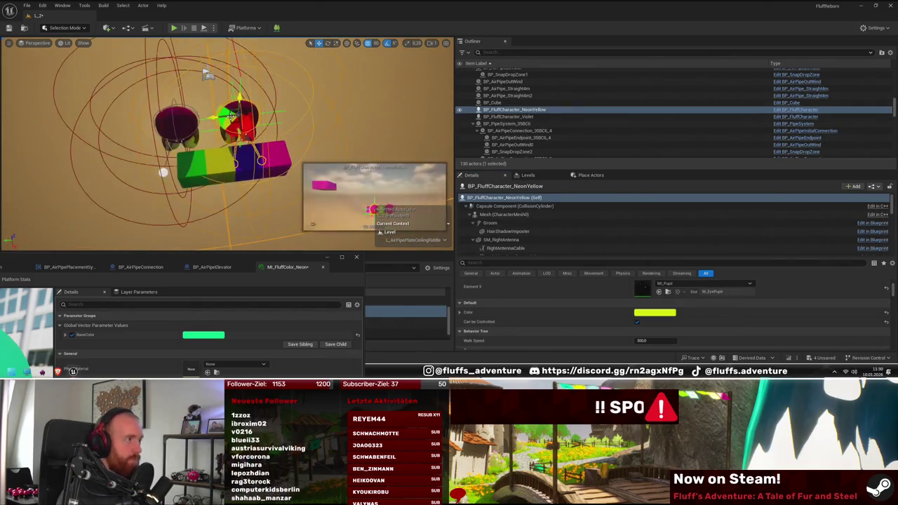
mouse_move(219, 116)
mouse_down()
mouse_move(171, 124)
mouse_move(284, 114)
mouse_move(261, 116)
mouse_up()
click(171, 124)
mouse_move(261, 160)
mouse_down()
mouse_move(222, 169)
mouse_move(317, 169)
mouse_up()
- Space the cubes apart, moving blue Cube3 away from green Cube5
click(222, 169)
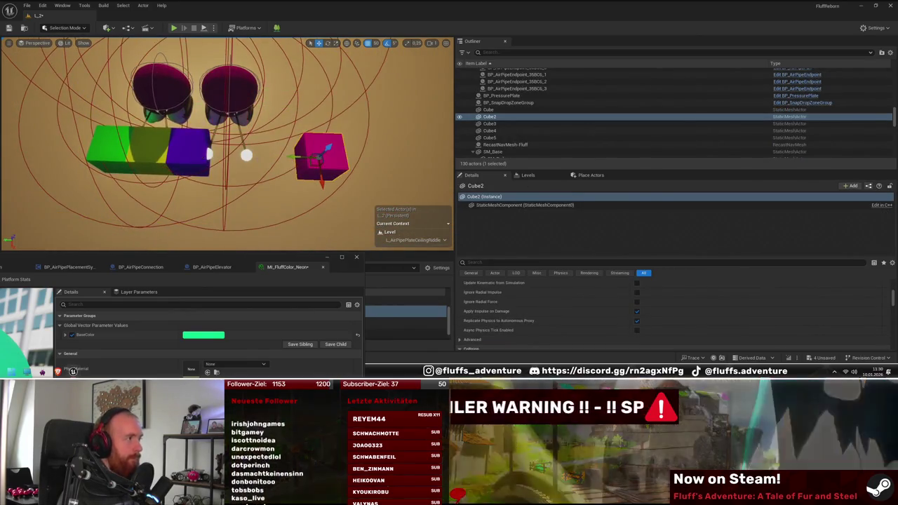
click(167, 153)
mouse_move(165, 152)
mouse_down()
mouse_move(209, 153)
mouse_move(151, 160)
mouse_move(92, 144)
mouse_up()
click(209, 166)
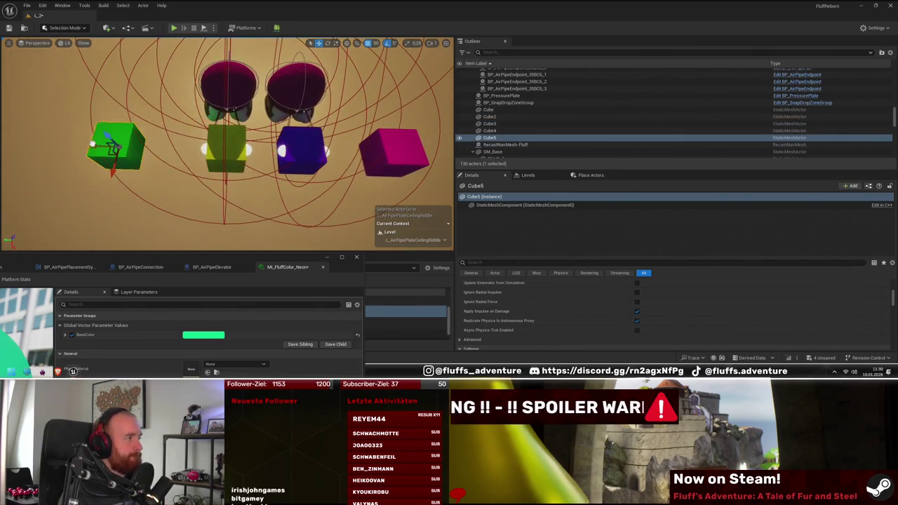
- Alt-drag the yellow Fluff leftward to create BP_FluffCharacter_NeonYellow2
scroll(131, 145, down, 3)
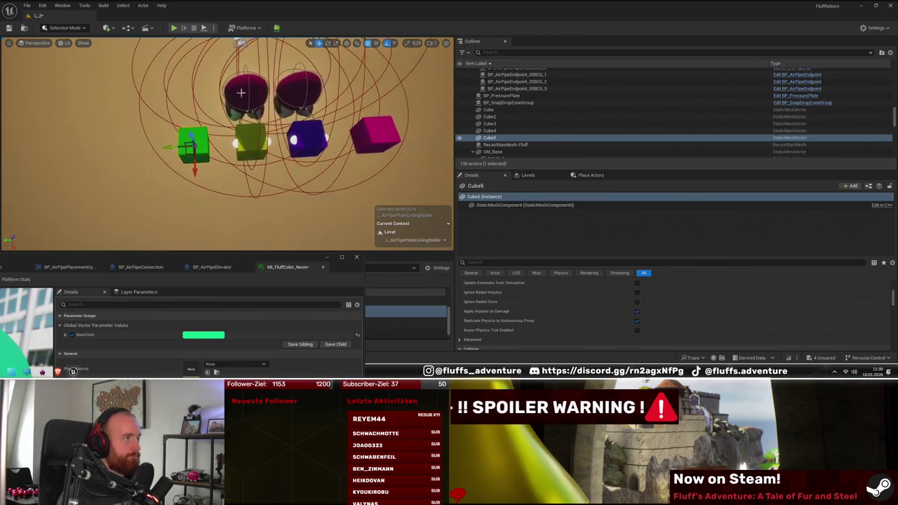
click(238, 140)
drag(218, 92, 184, 96)
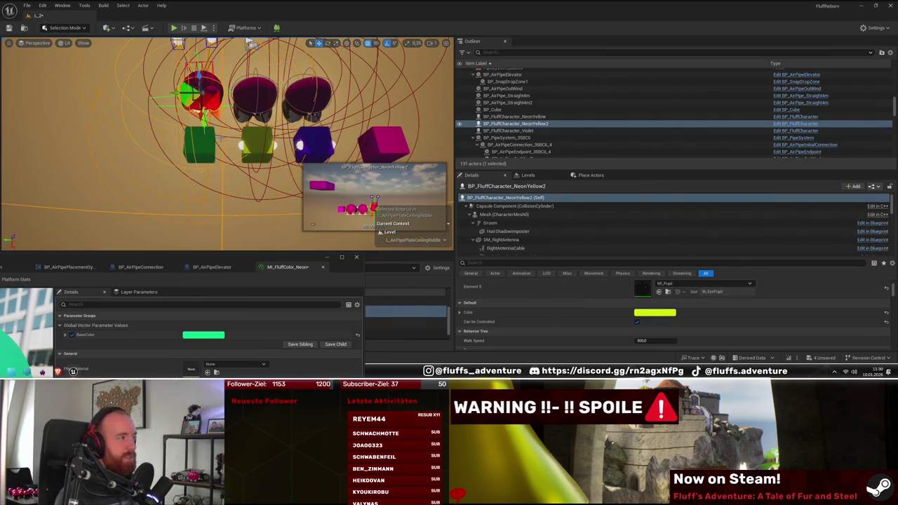
- Check Cube5's green, then set BP_FluffCharacter_NeonYellow2's Color to hex 00FF4CFF
click(203, 145)
click(203, 336)
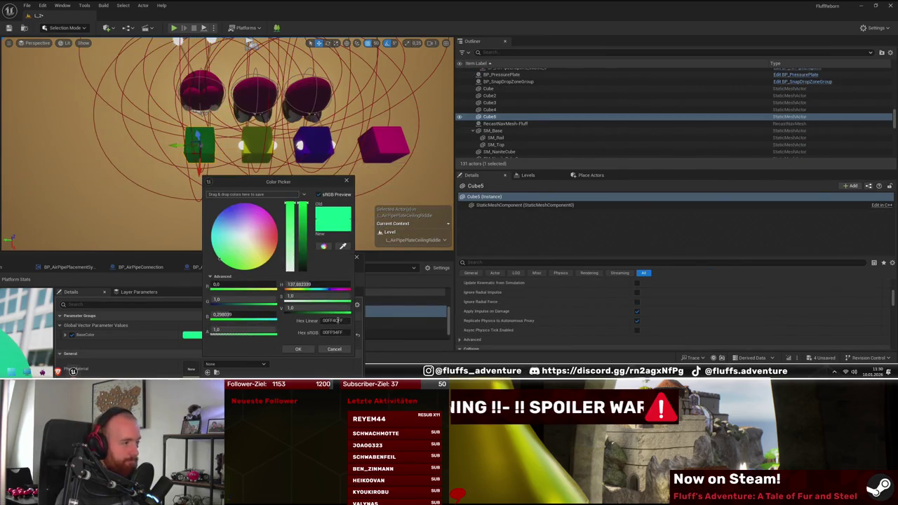
click(208, 90)
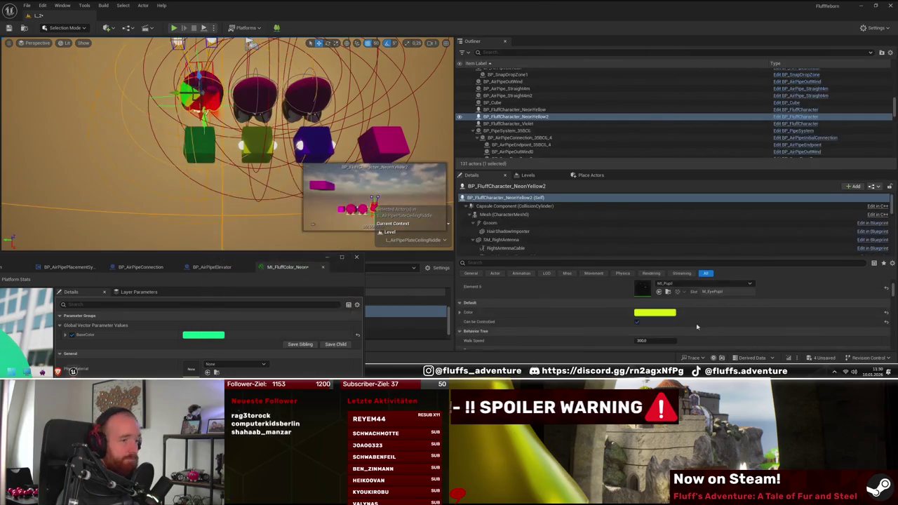
click(644, 312)
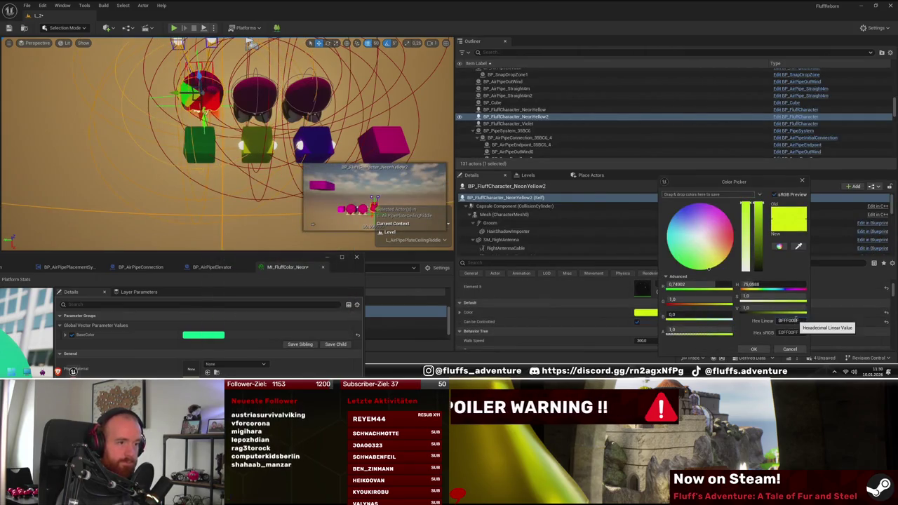
key(Return)
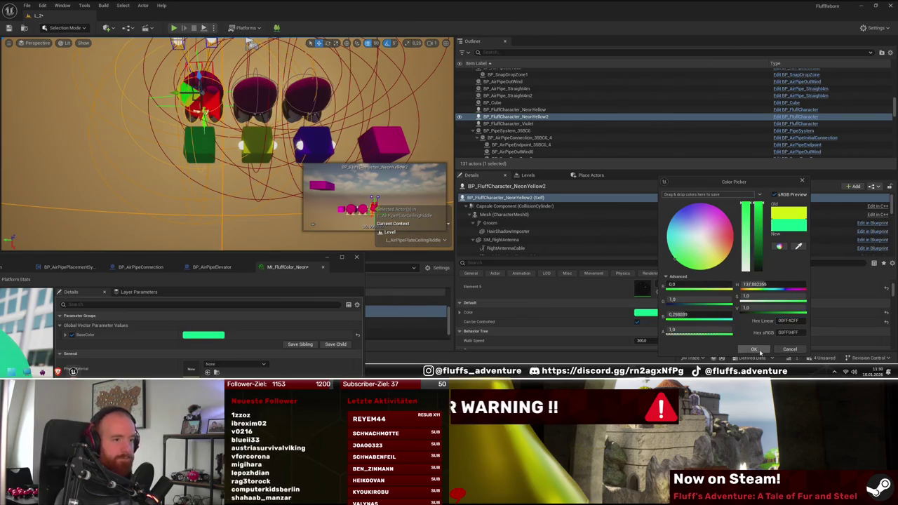
click(753, 349)
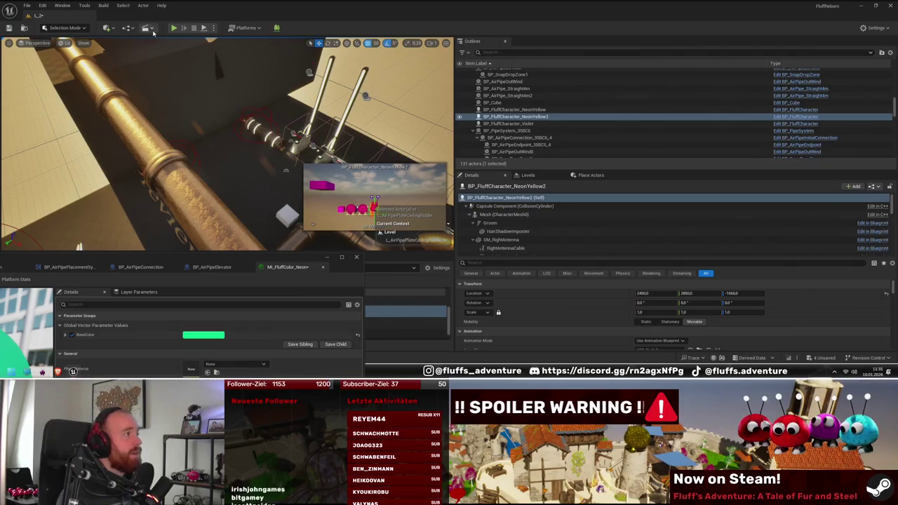
- Open the Level Blueprint and add a Get All Actors Of Class node
click(129, 28)
click(167, 79)
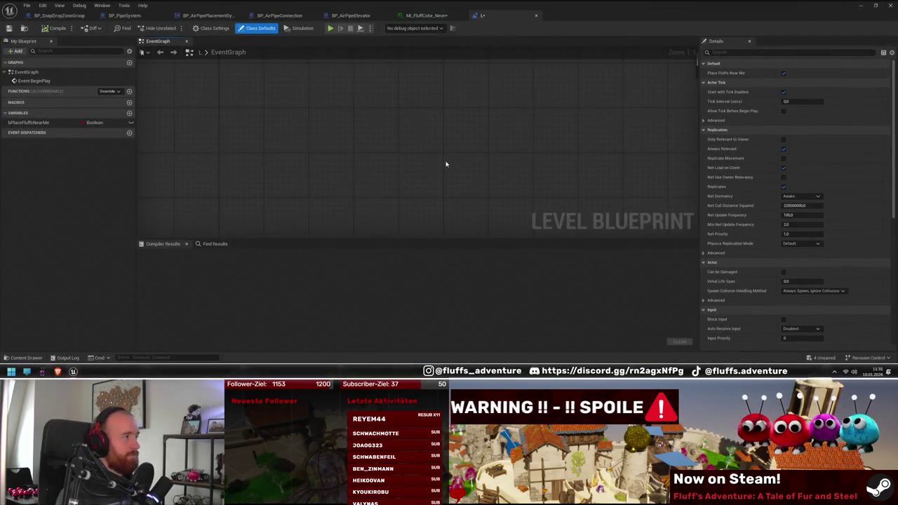
scroll(357, 190, up, 5)
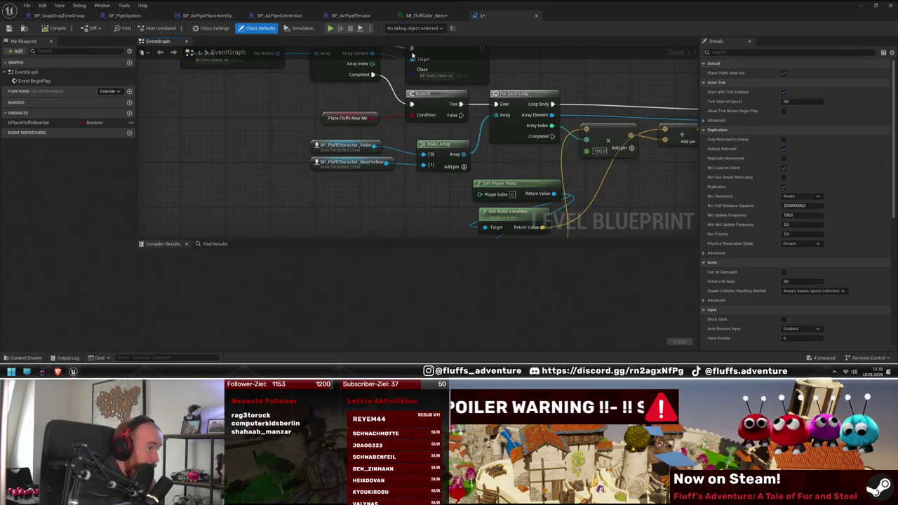
mouse_move(469, 181)
mouse_down()
mouse_move(466, 200)
mouse_move(507, 167)
mouse_up()
right_click(320, 213)
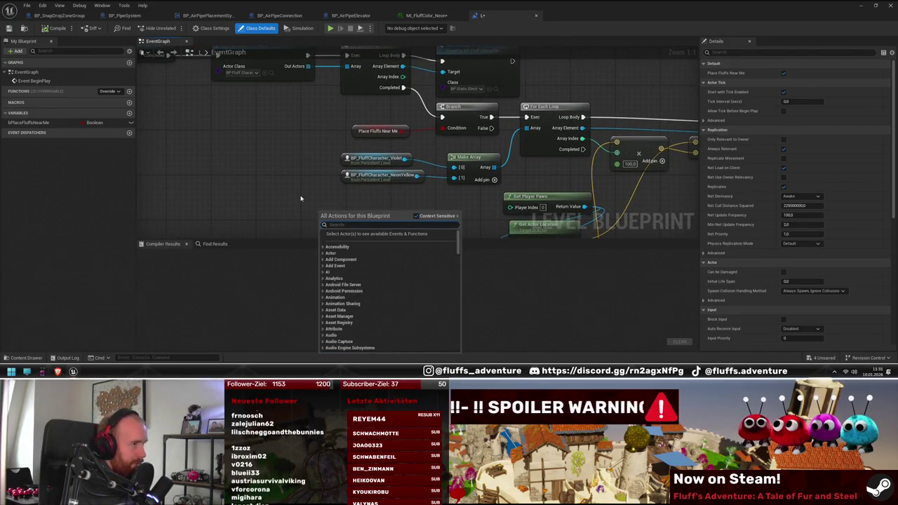
text(get all actors of class)
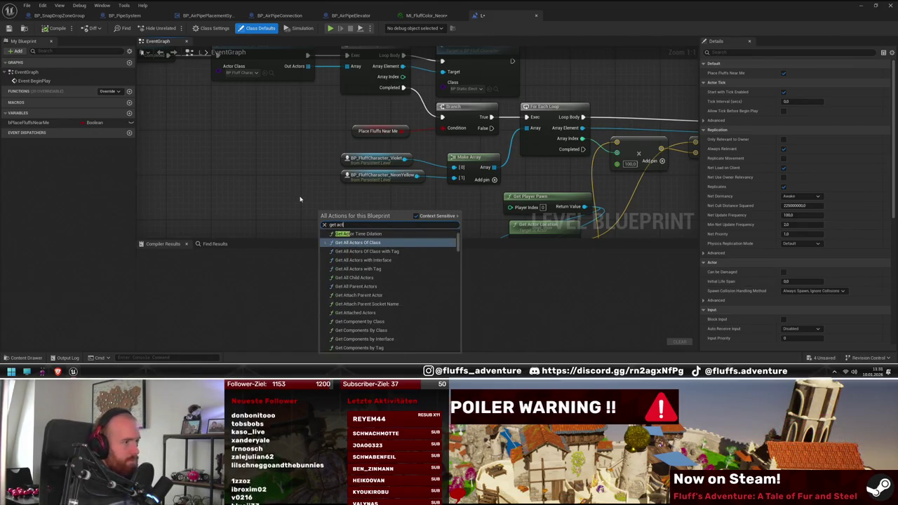
key(Return)
- Move the node beside the Branch and wire Branch True to its exec pin
scroll(300, 199, down, 2)
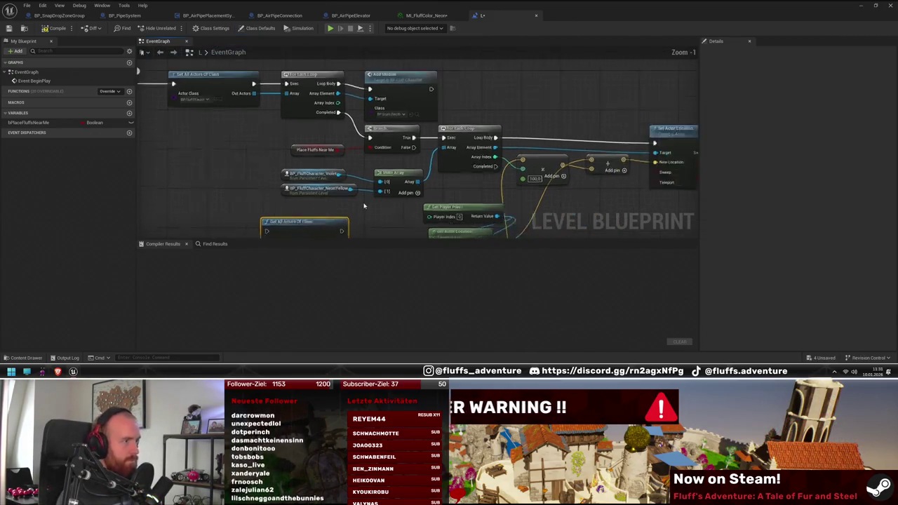
drag(468, 115, 425, 103)
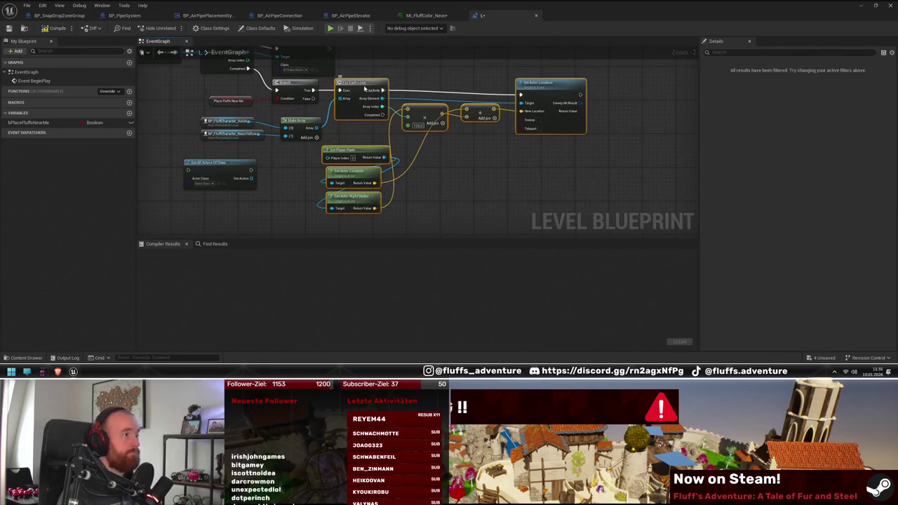
drag(364, 89, 522, 88)
mouse_move(217, 172)
mouse_down()
mouse_move(363, 130)
mouse_move(368, 87)
mouse_up()
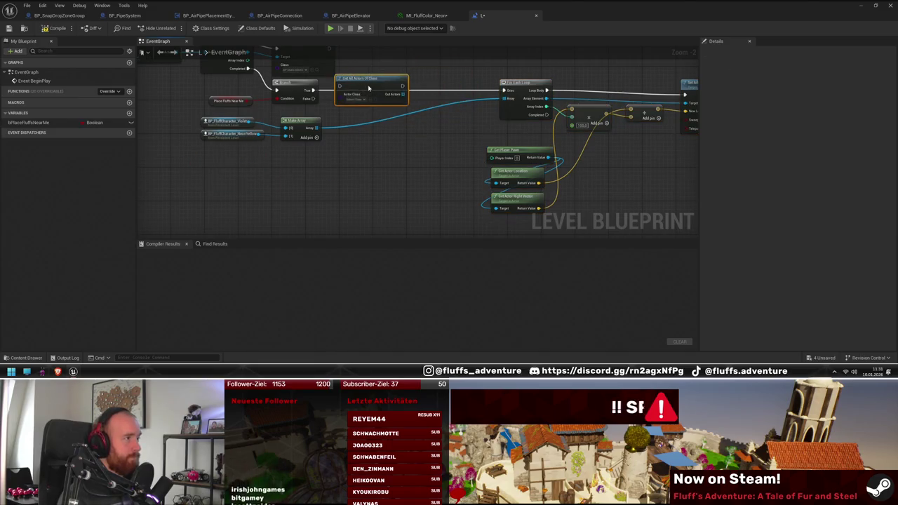
scroll(361, 120, up, 2)
drag(337, 119, 373, 120)
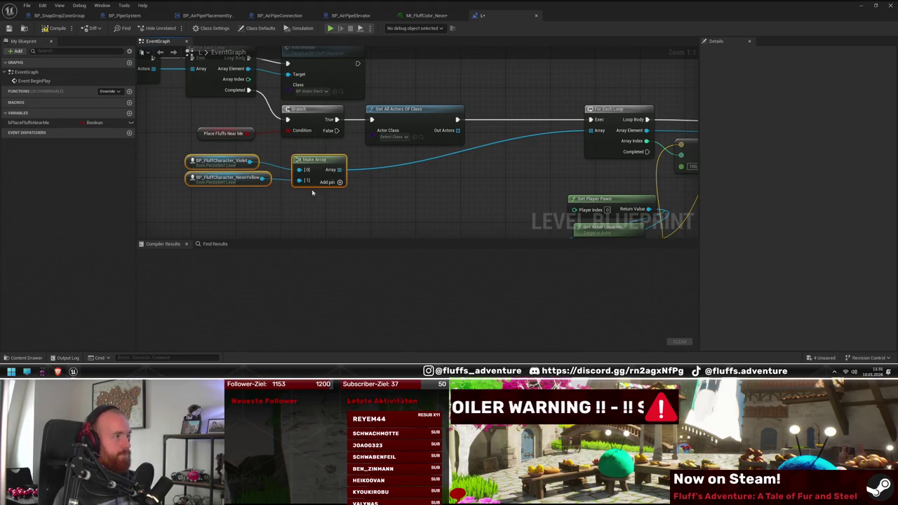
- Set the node's Actor Class to BP_FluffCharacter
click(406, 138)
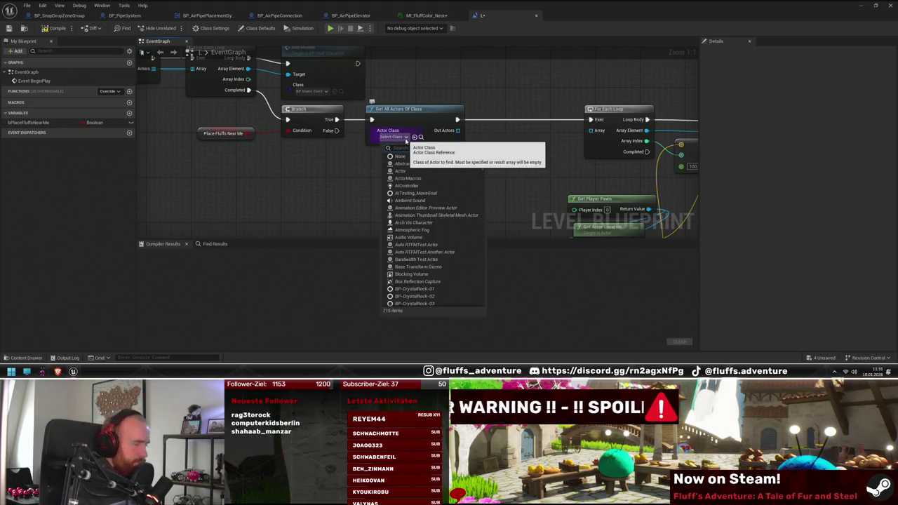
text(fluff)
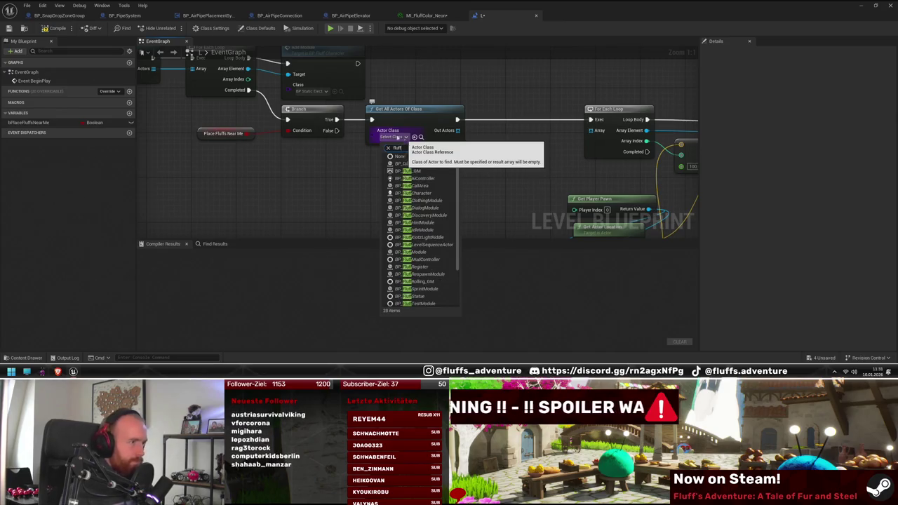
click(421, 193)
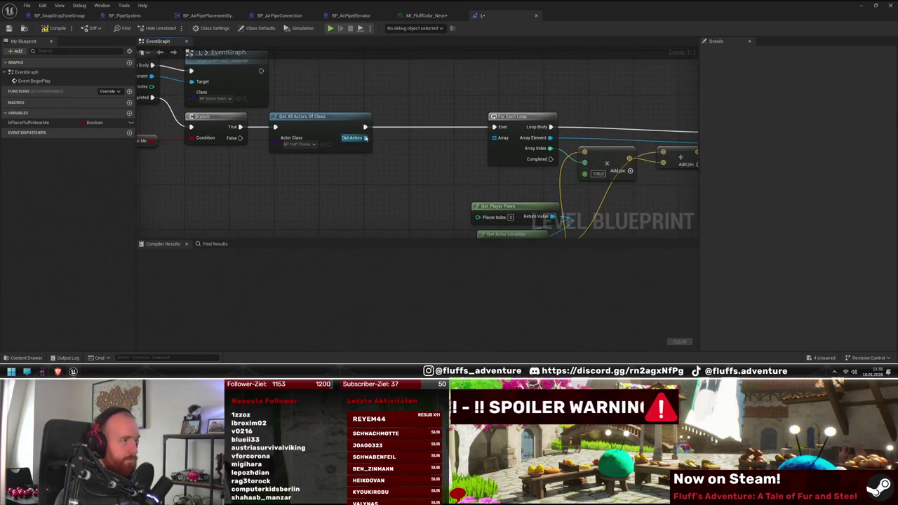
mouse_move(366, 138)
mouse_down()
mouse_move(390, 161)
mouse_move(494, 138)
mouse_up()
click(366, 188)
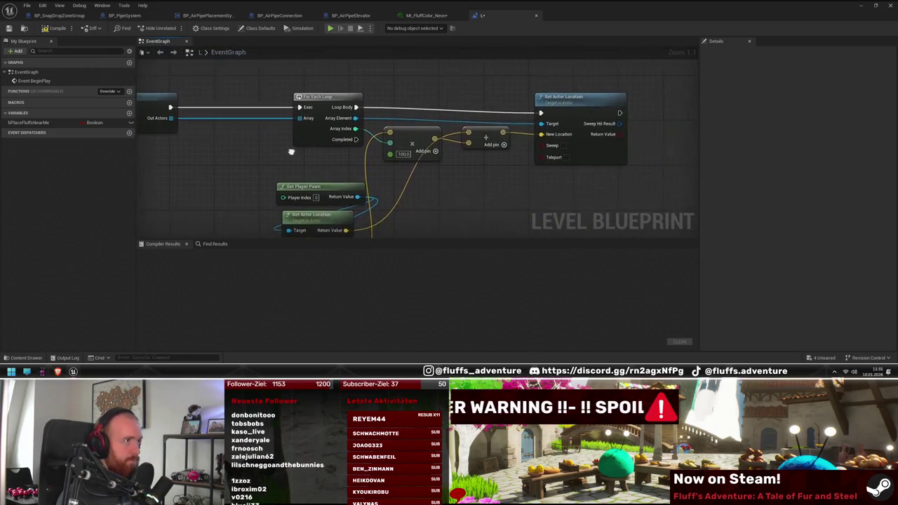
- Add a Get Can be Controlled node fed by the loop's Array Element
drag(359, 144, 382, 129)
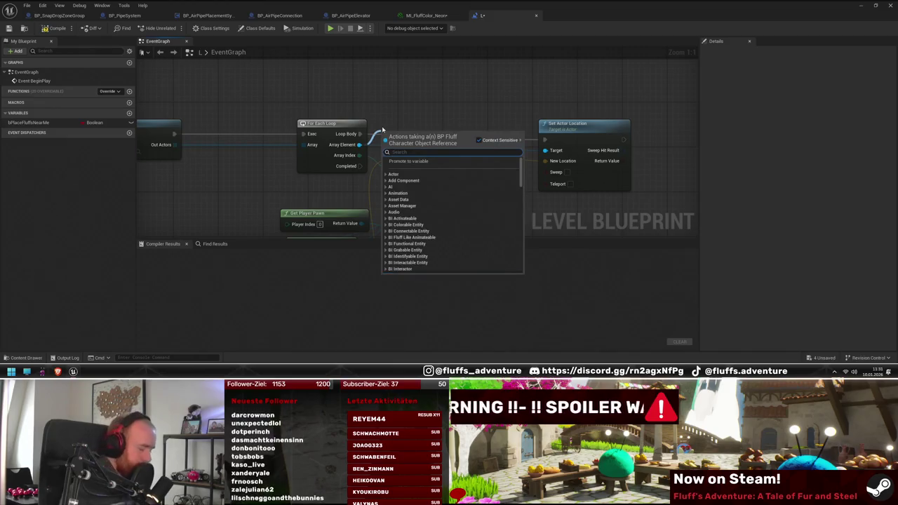
text(can be)
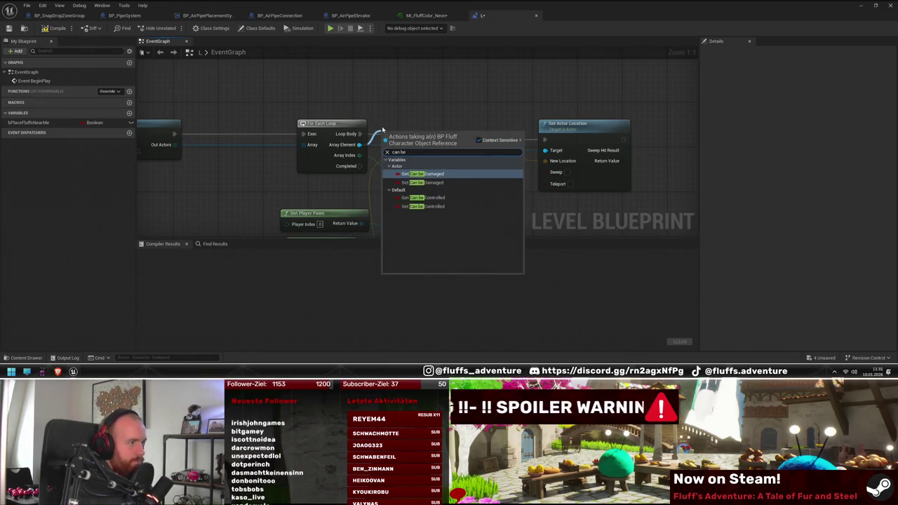
click(421, 198)
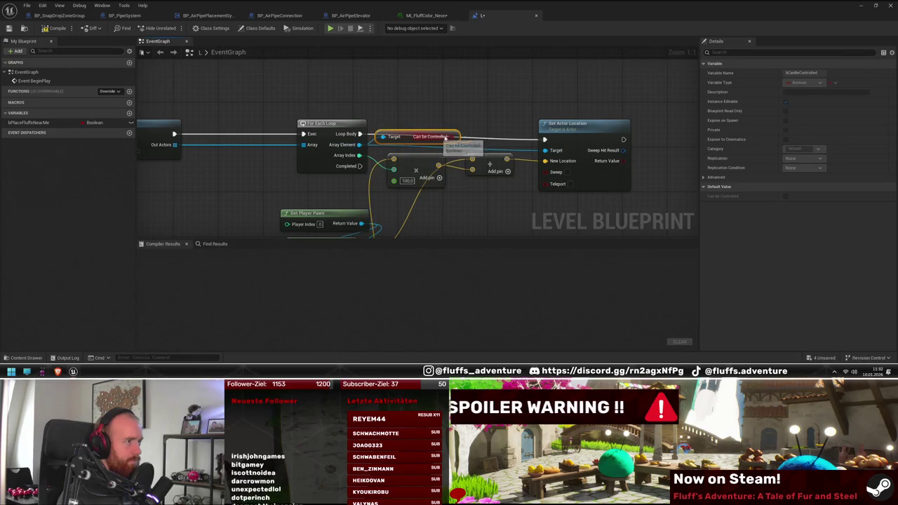
- Branch on Can be Controlled and bring the player pawn and location nodes into view
drag(456, 137, 481, 109)
text(branch)
key(Return)
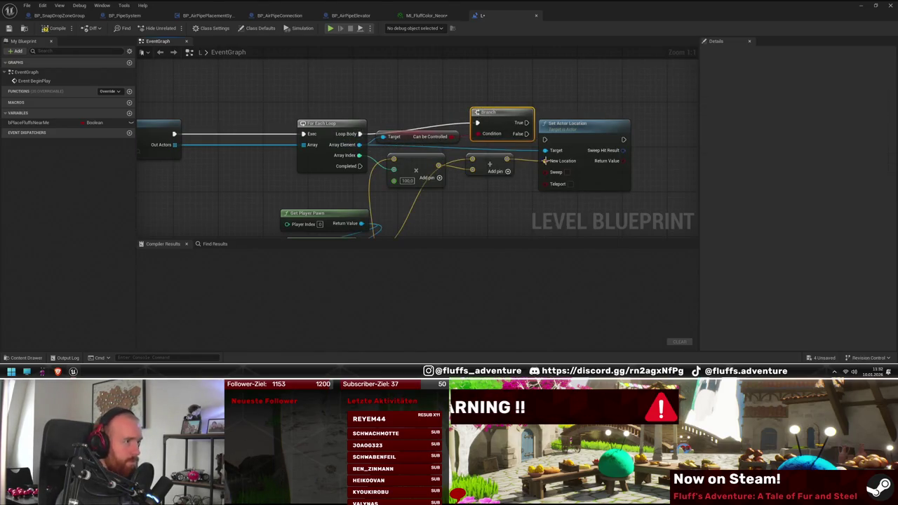
drag(545, 161, 476, 149)
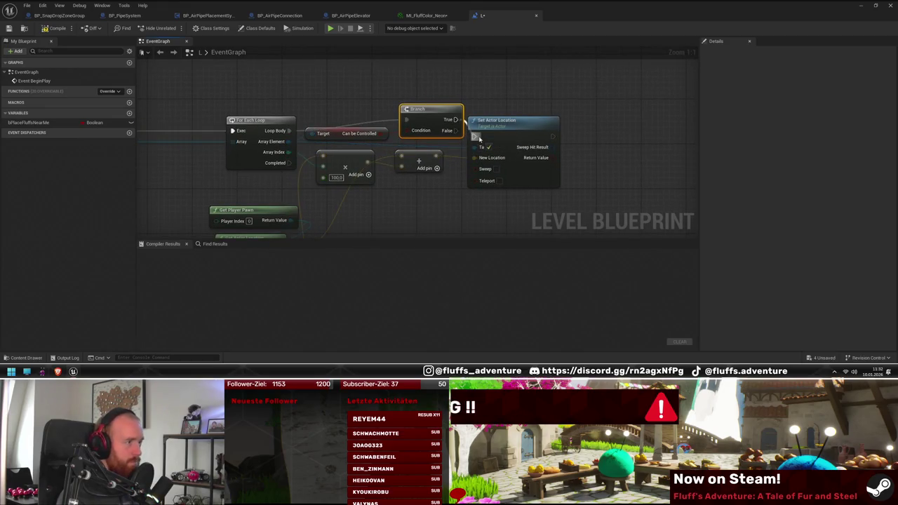
mouse_move(465, 194)
mouse_down()
mouse_move(527, 164)
mouse_move(520, 134)
mouse_move(518, 158)
mouse_up()
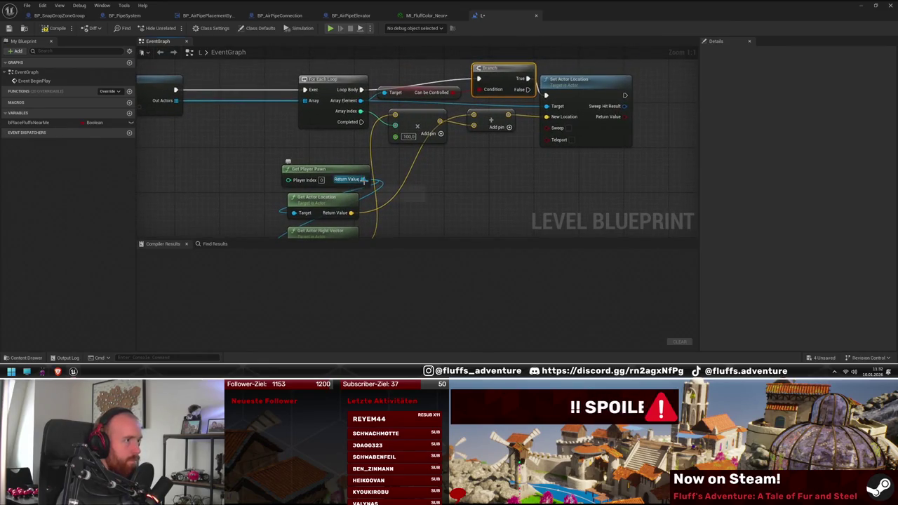
- Add a Not Equal node comparing each loop Array Element against the player pawn
drag(364, 179, 447, 186)
text(not)
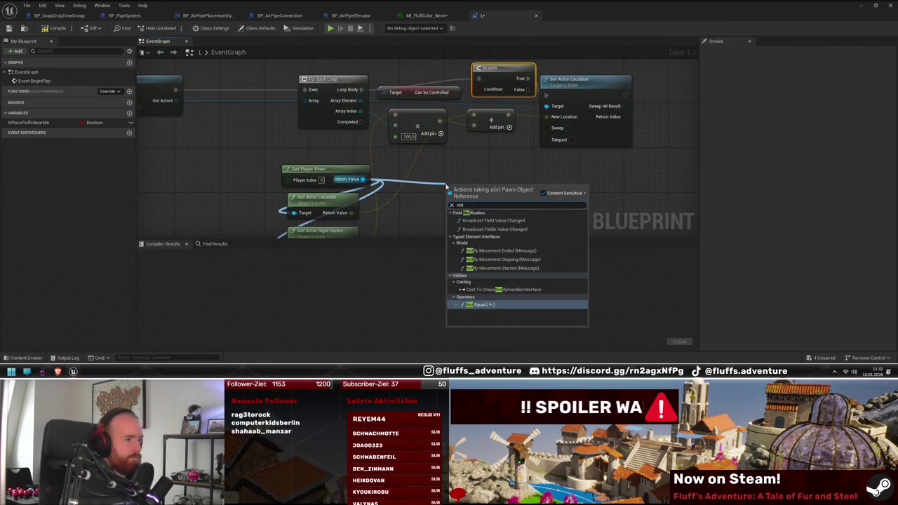
key(Return)
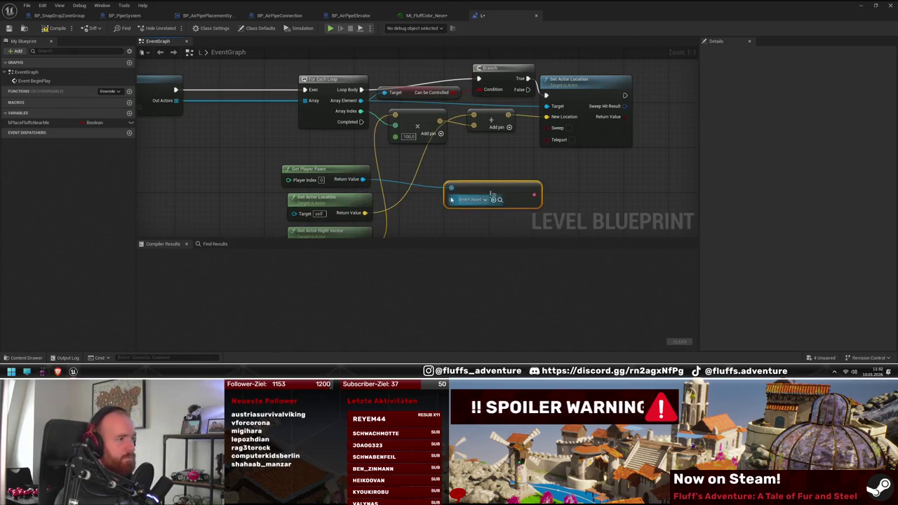
drag(451, 187, 360, 100)
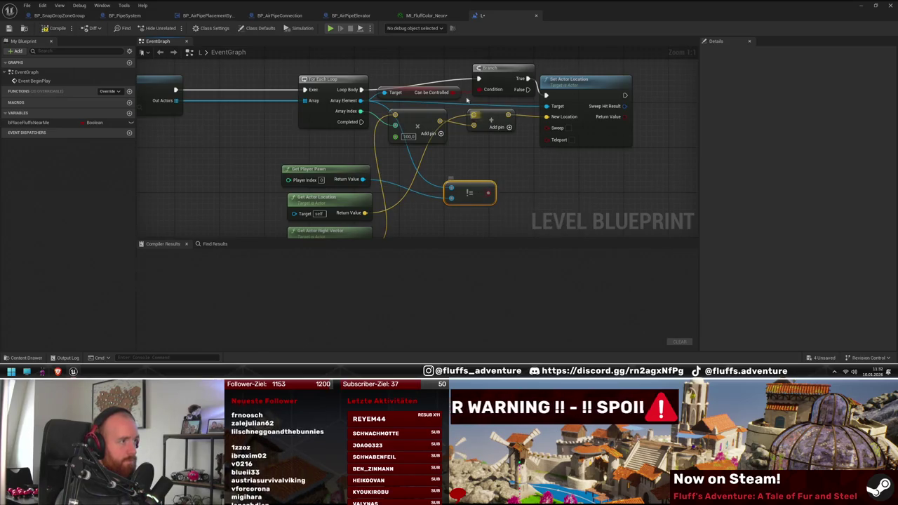
- Add an AND node fed by the Can be Controlled output
drag(455, 91, 576, 189)
text(and)
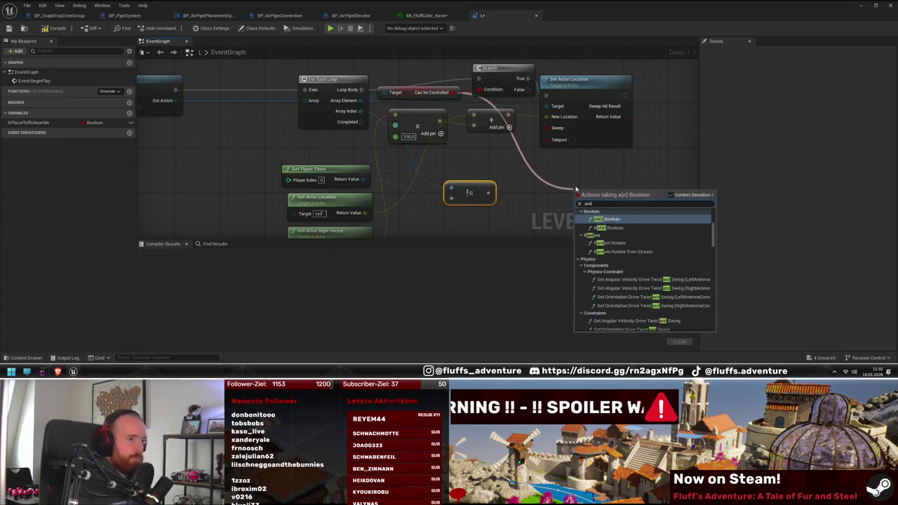
key(Return)
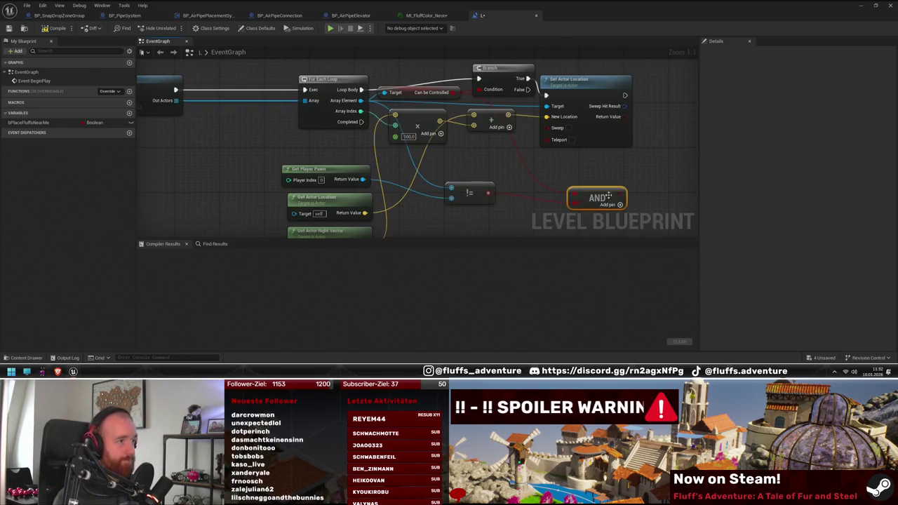
- Rearrange the pawn, location, Can be Controlled and add nodes, shifting Branch and Set Actor Location right
drag(541, 121, 471, 130)
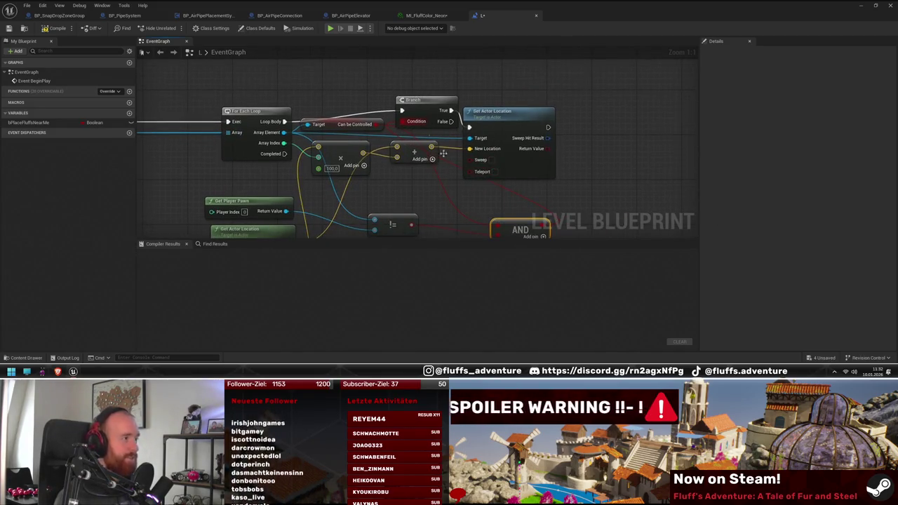
mouse_move(196, 210)
mouse_down()
mouse_move(295, 189)
mouse_move(357, 112)
mouse_up()
mouse_move(463, 150)
mouse_down()
mouse_move(489, 179)
mouse_move(483, 145)
mouse_move(350, 216)
mouse_up()
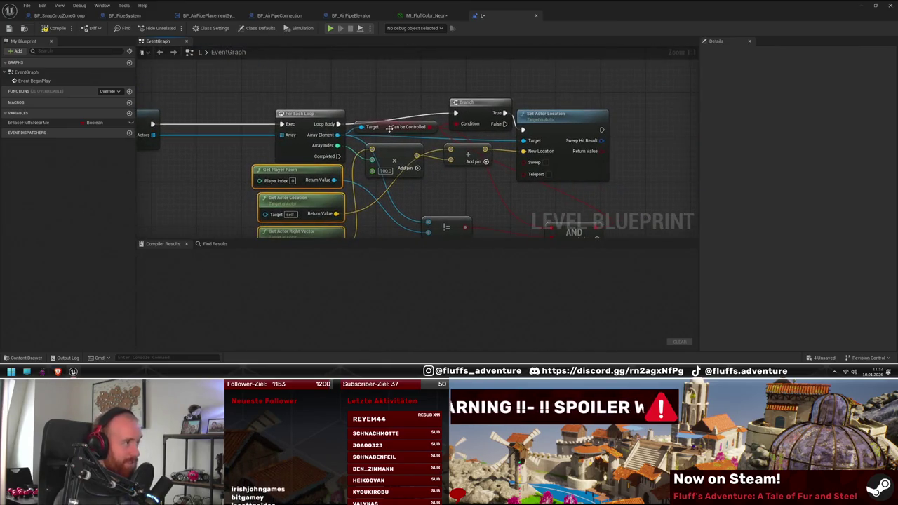
mouse_move(389, 128)
mouse_down()
mouse_move(410, 143)
mouse_move(405, 168)
mouse_up()
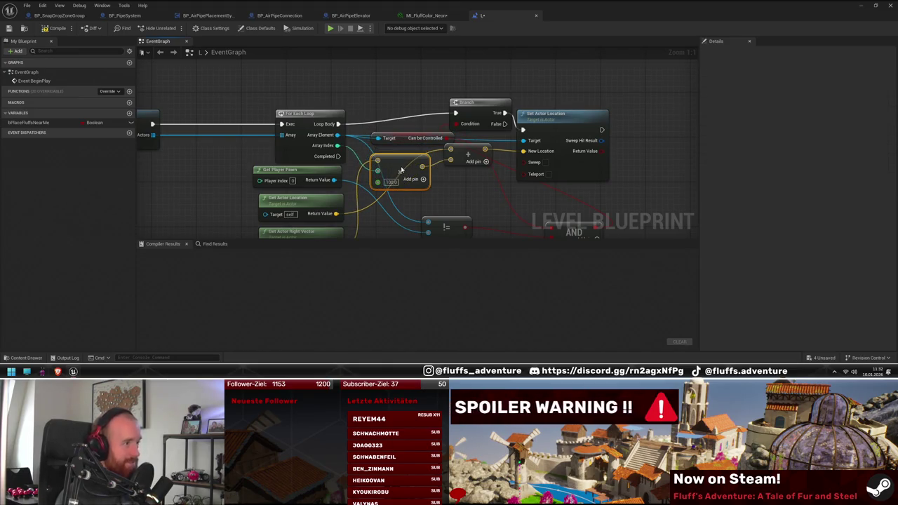
drag(469, 154, 474, 165)
drag(518, 201, 493, 110)
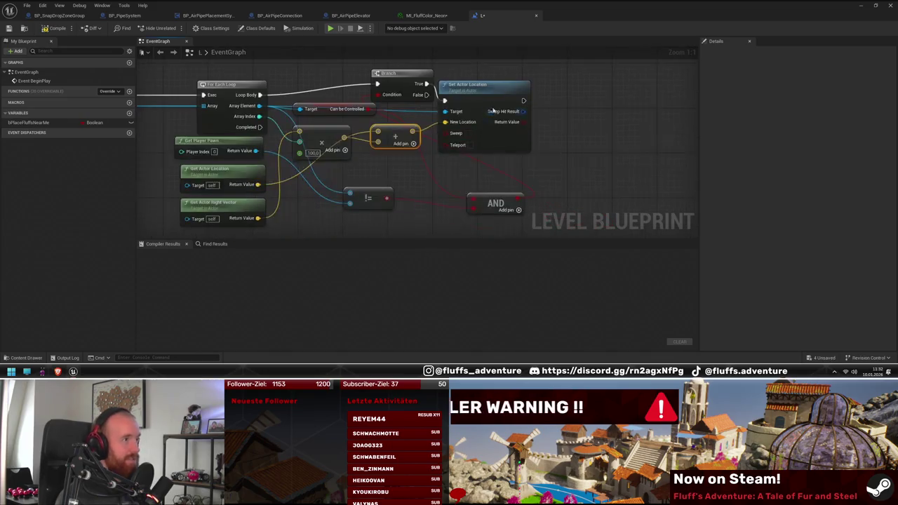
drag(493, 79, 674, 72)
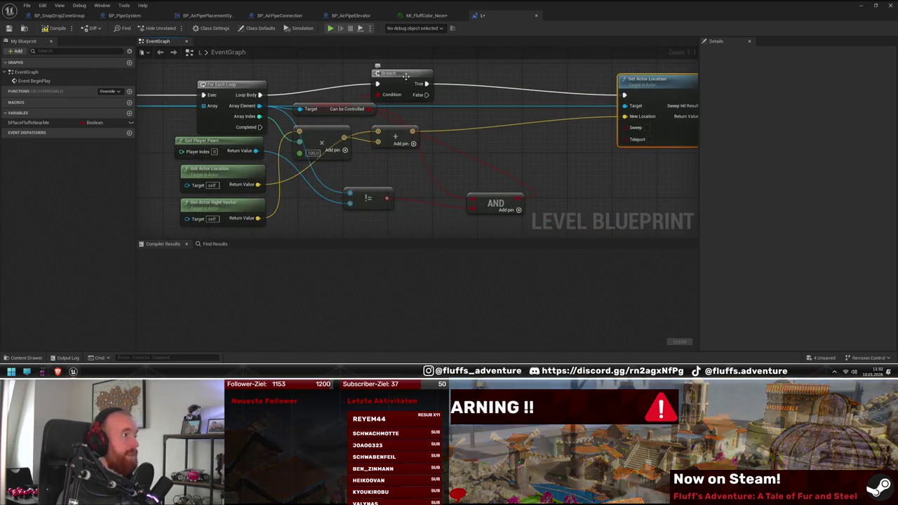
drag(400, 73, 579, 100)
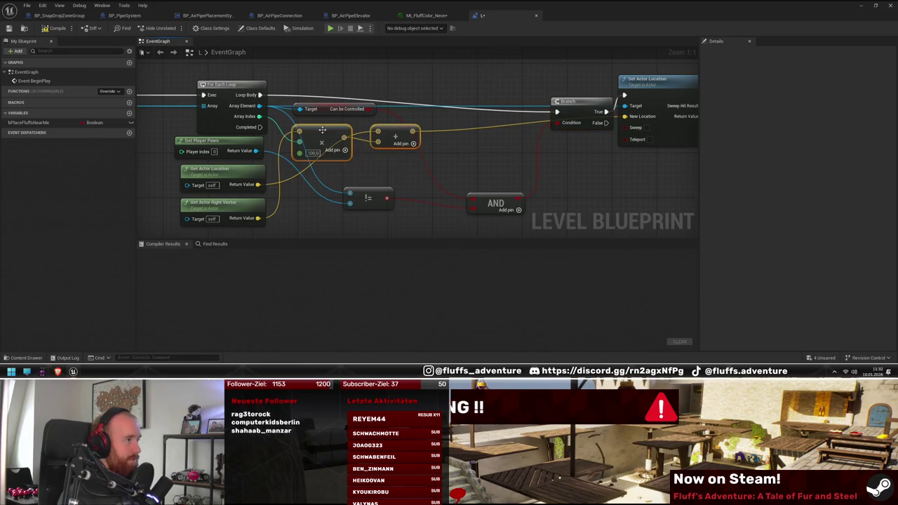
- Group the condition nodes by the AND, with Branch and Set Actor Location after it and the math nodes below
drag(322, 130, 340, 204)
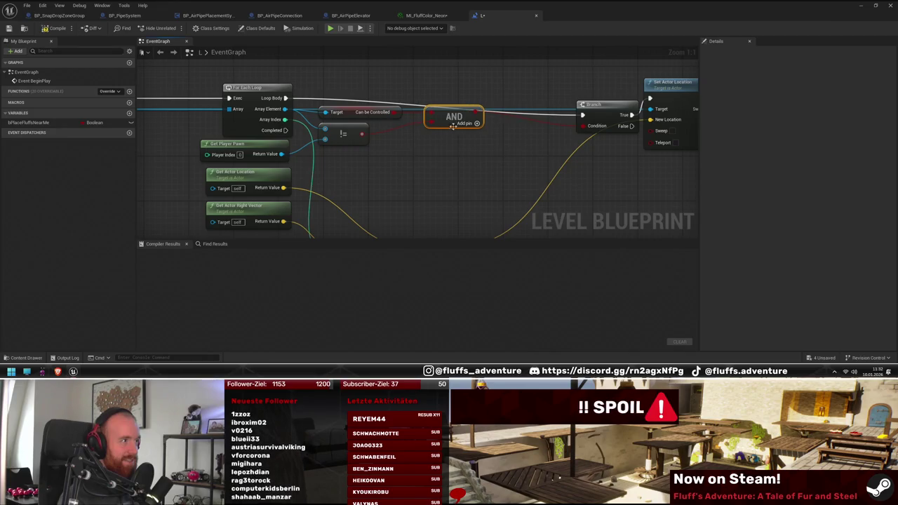
drag(417, 151, 309, 104)
drag(453, 126, 469, 138)
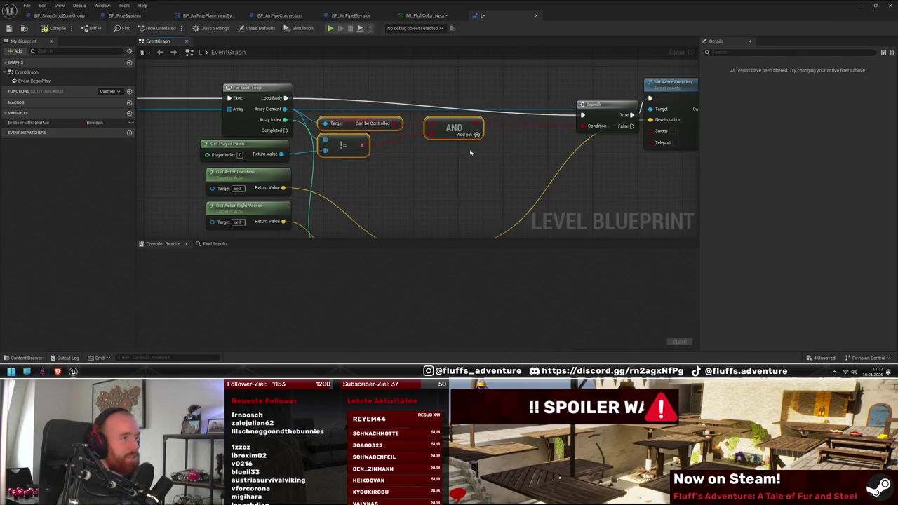
drag(593, 111, 521, 94)
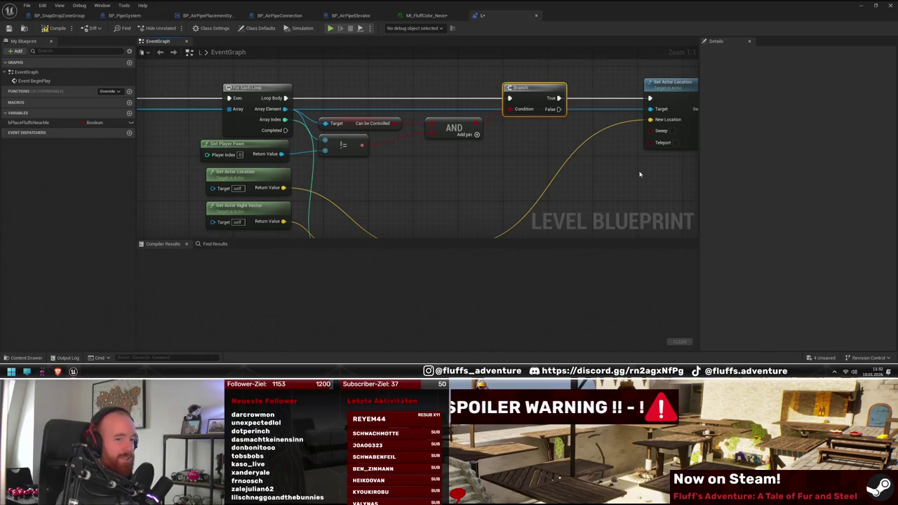
drag(673, 94, 615, 98)
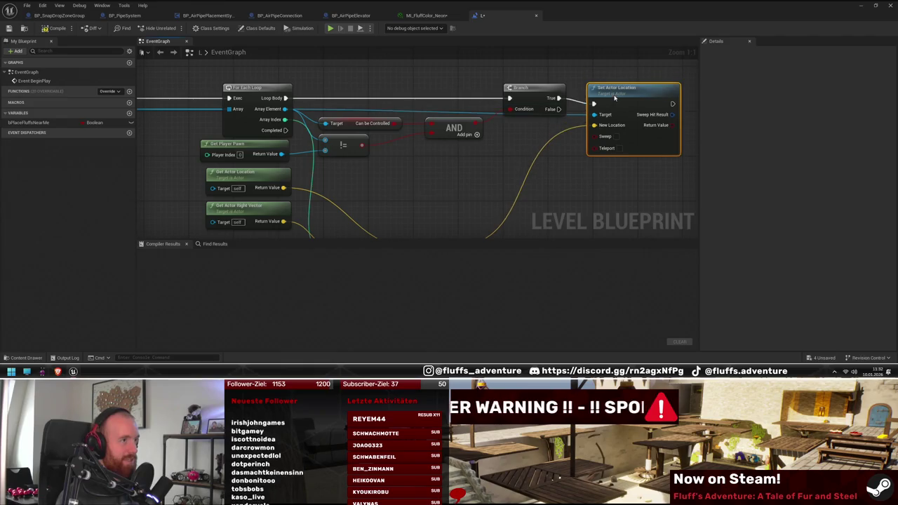
drag(378, 220, 408, 157)
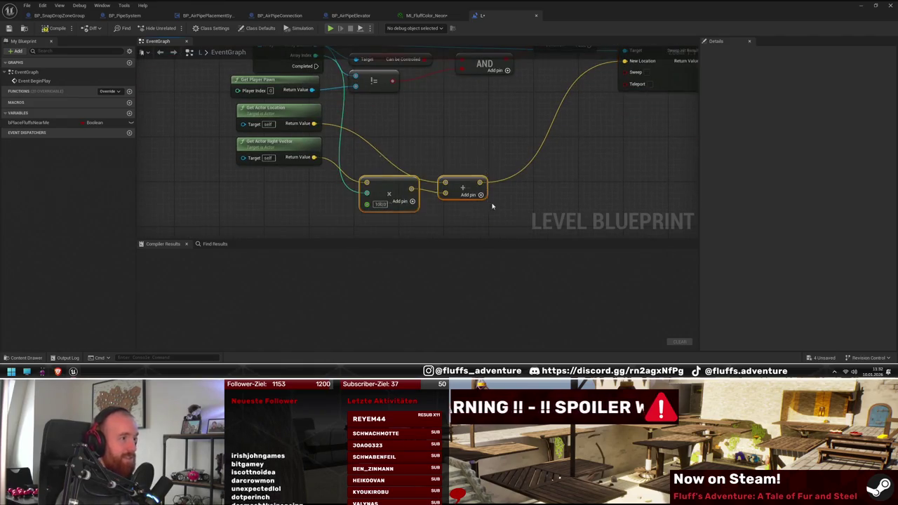
drag(492, 205, 507, 233)
drag(414, 216, 397, 140)
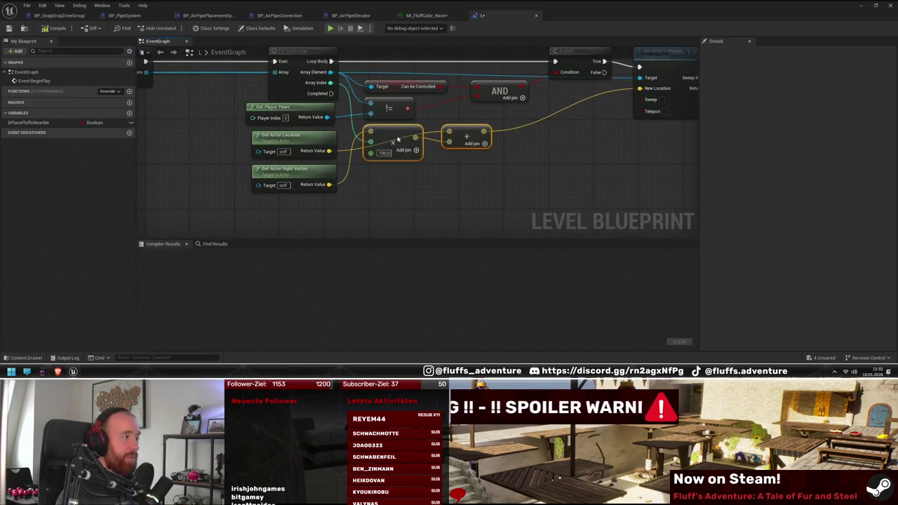
- Save the level and briefly simulate it with the Blueprint editor shrunk
drag(593, 166, 530, 193)
click(9, 28)
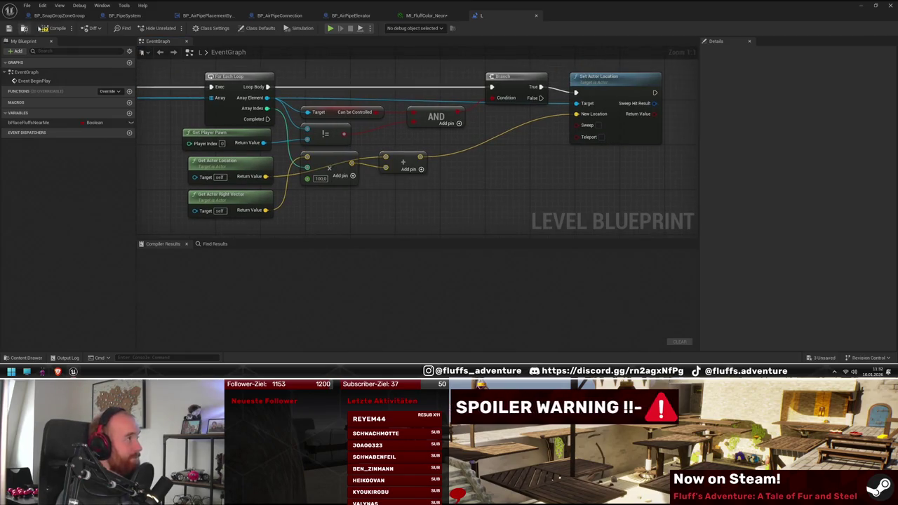
double_click(501, 4)
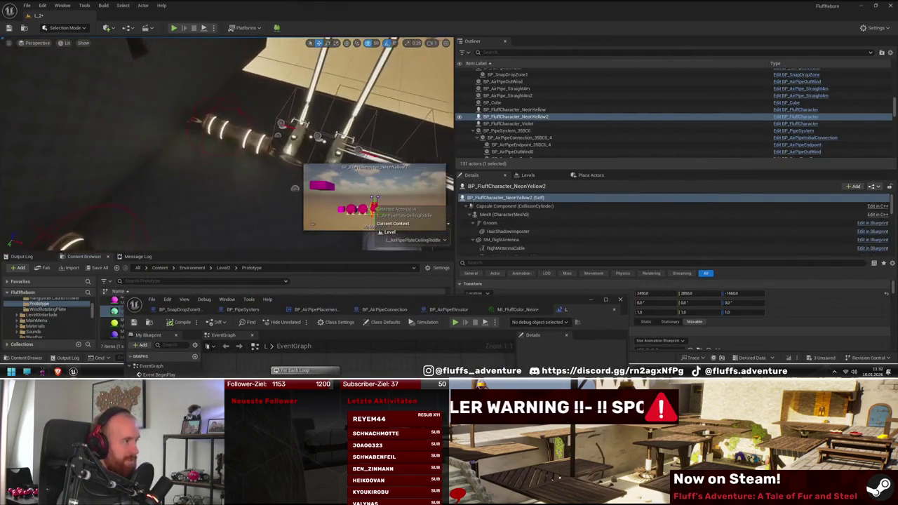
key(alt+s)
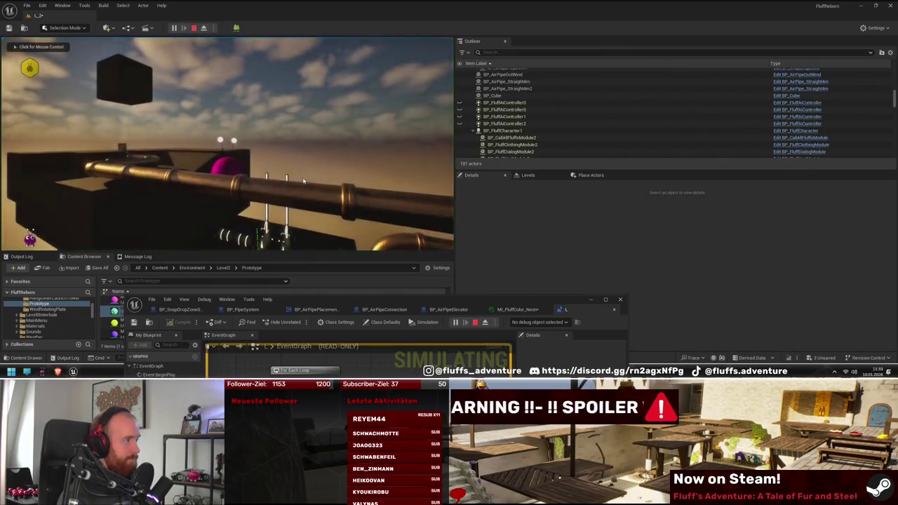
key(Escape)
- Add a breakpoint on the Branch node in the full-screen event graph
double_click(400, 306)
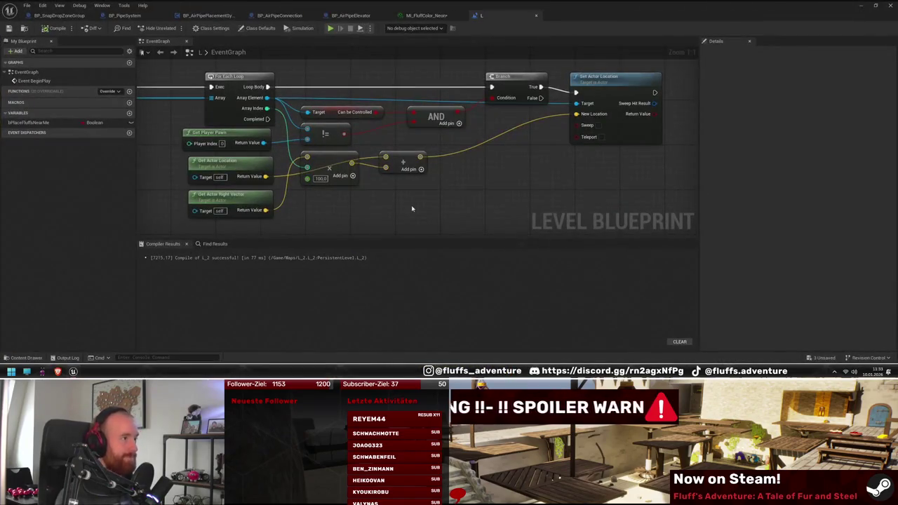
drag(412, 208, 464, 212)
right_click(572, 86)
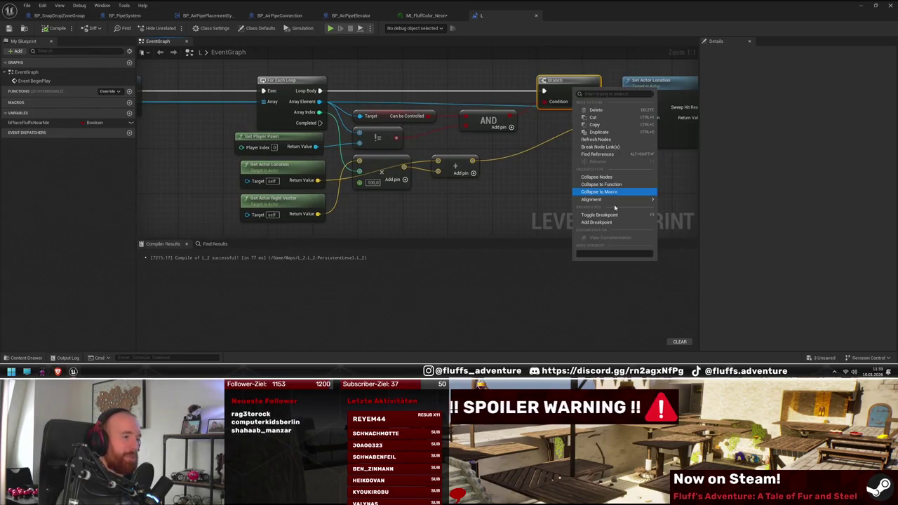
click(596, 214)
drag(409, 5, 480, 230)
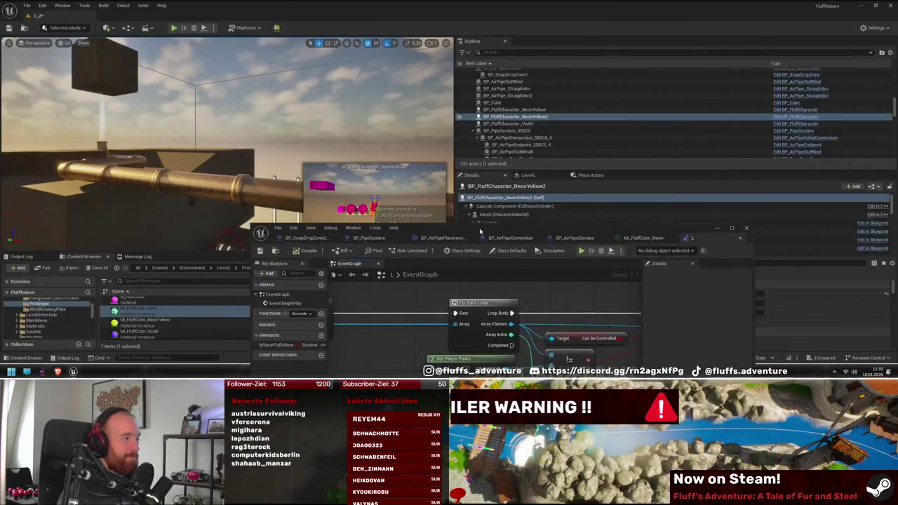
click(173, 28)
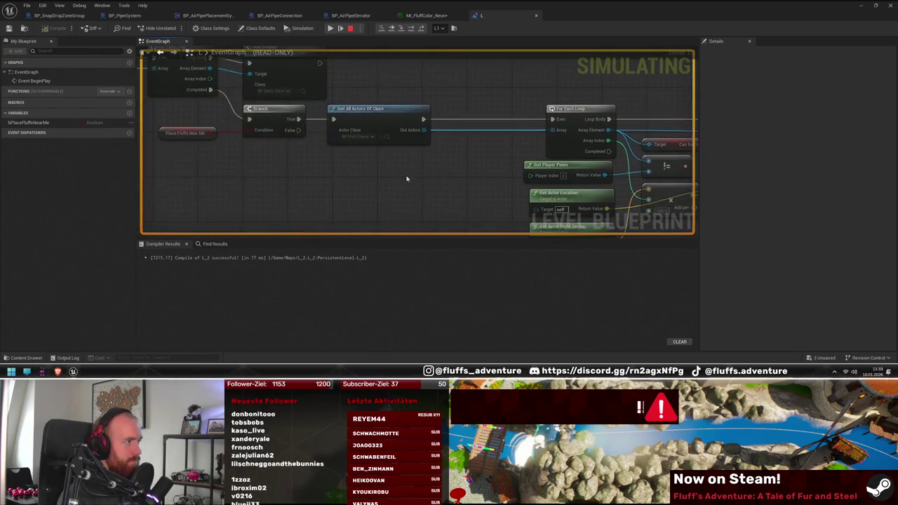
- Inspect the four actors in the Out Actors watch and view the paused Branch node
click(435, 137)
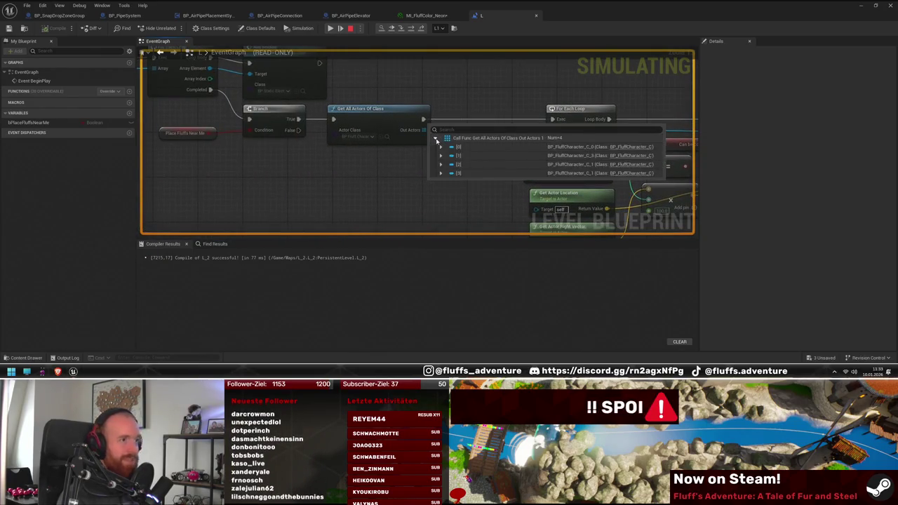
mouse_move(421, 164)
mouse_down()
mouse_move(341, 199)
mouse_move(192, 195)
mouse_up()
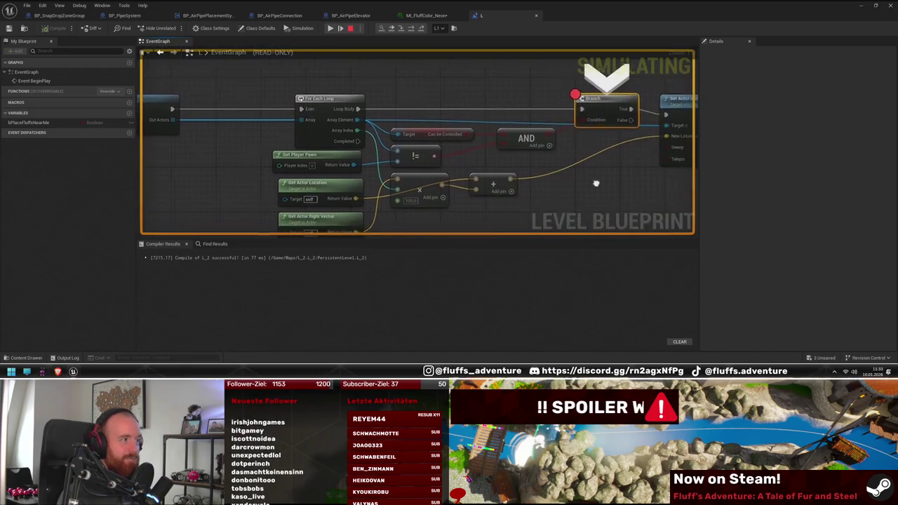
drag(597, 190, 555, 184)
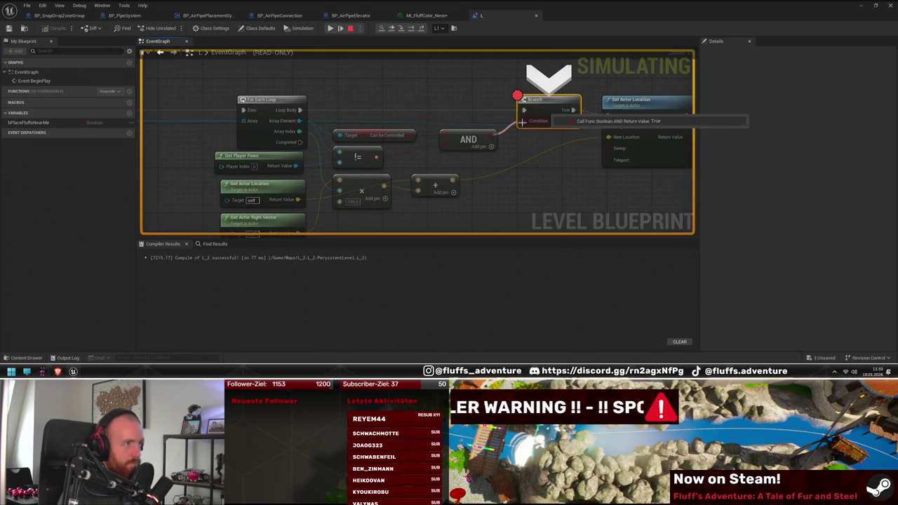
mouse_move(406, 139)
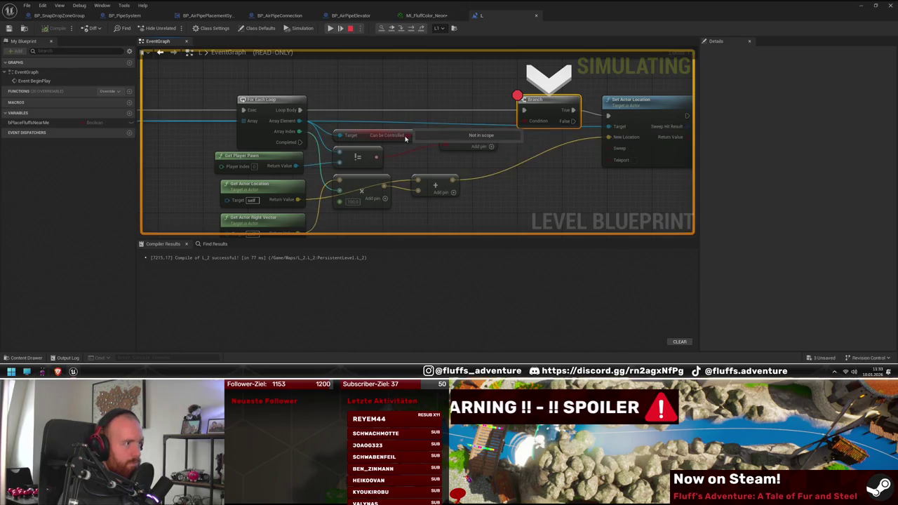
- Move the breakpoint from Branch to Set Actor Location and resume execution
right_click(623, 127)
click(642, 167)
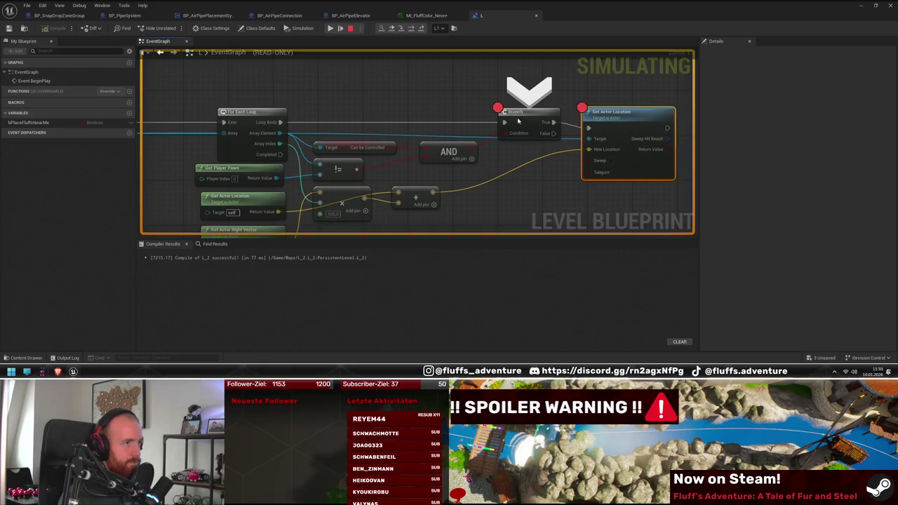
right_click(518, 128)
click(546, 151)
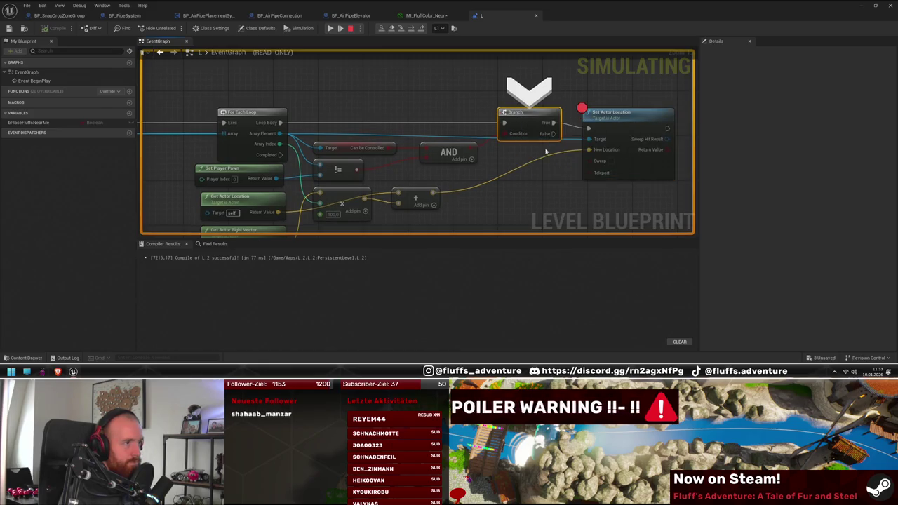
click(330, 29)
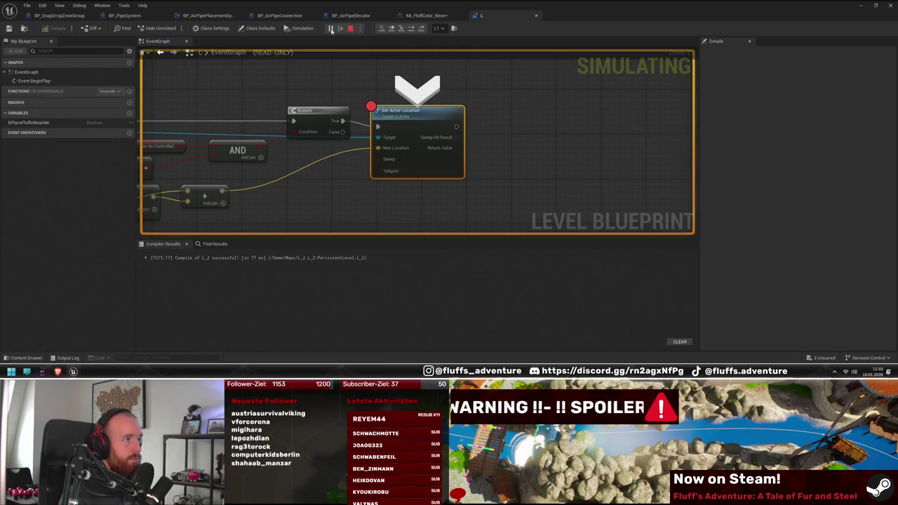
drag(402, 28, 421, 281)
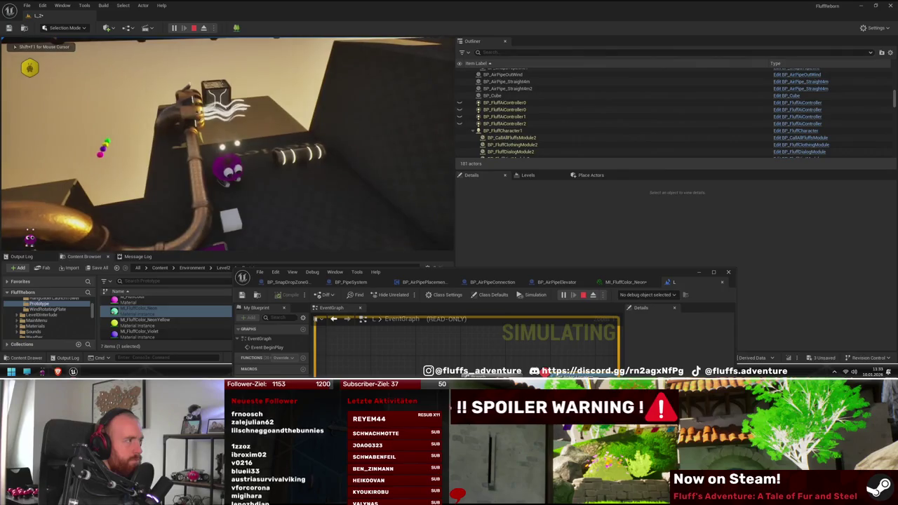
- Stop the play test and connect the Branch's False output to Set Actor Location
key(Escape)
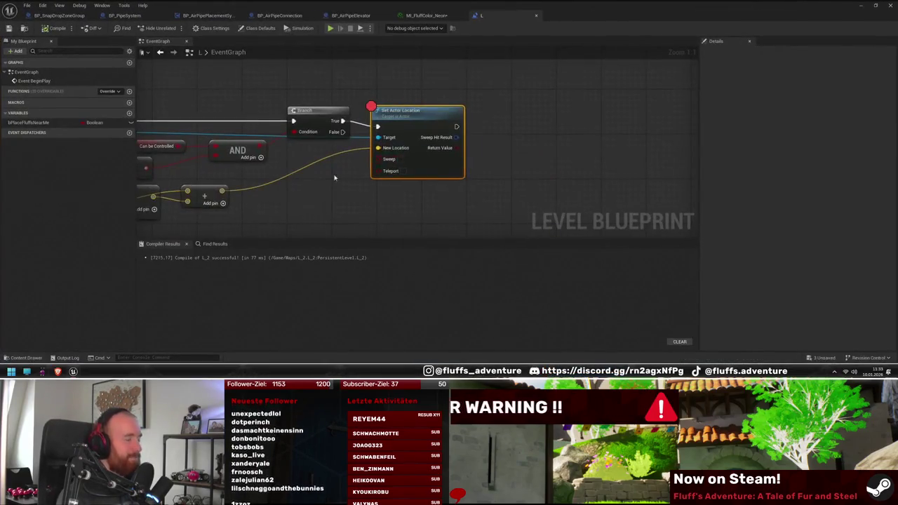
scroll(544, 149, down, 2)
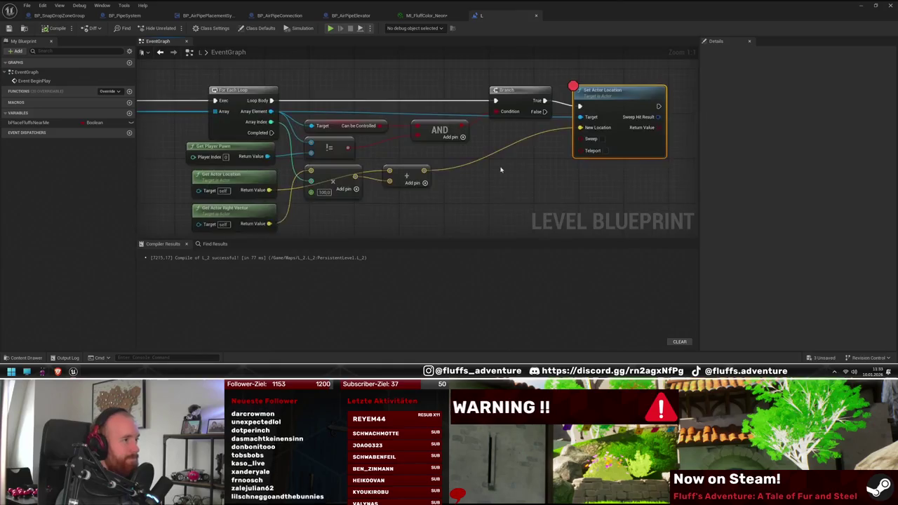
drag(230, 138, 321, 145)
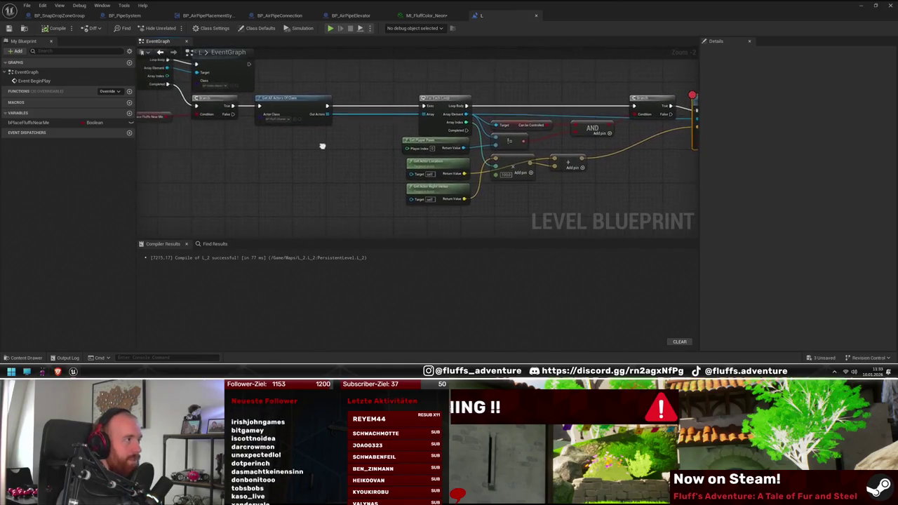
drag(569, 158, 485, 157)
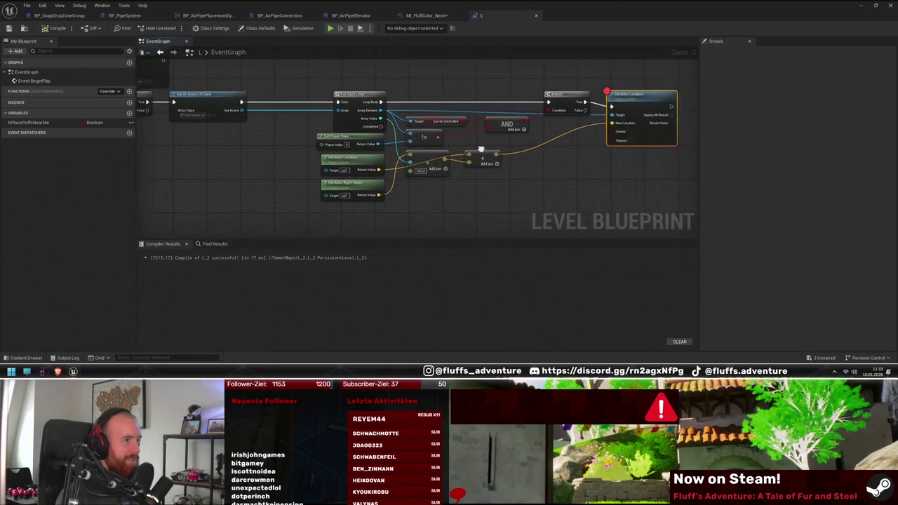
scroll(593, 118, up, 2)
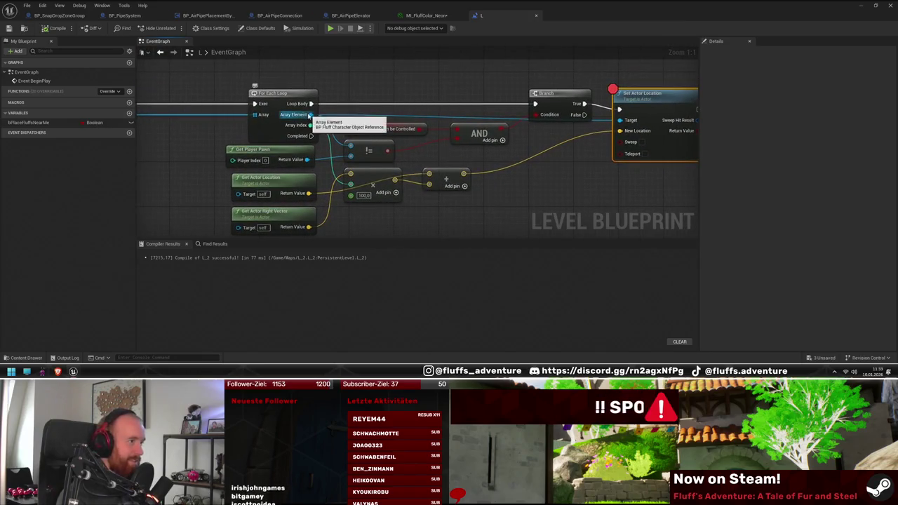
drag(310, 114, 490, 134)
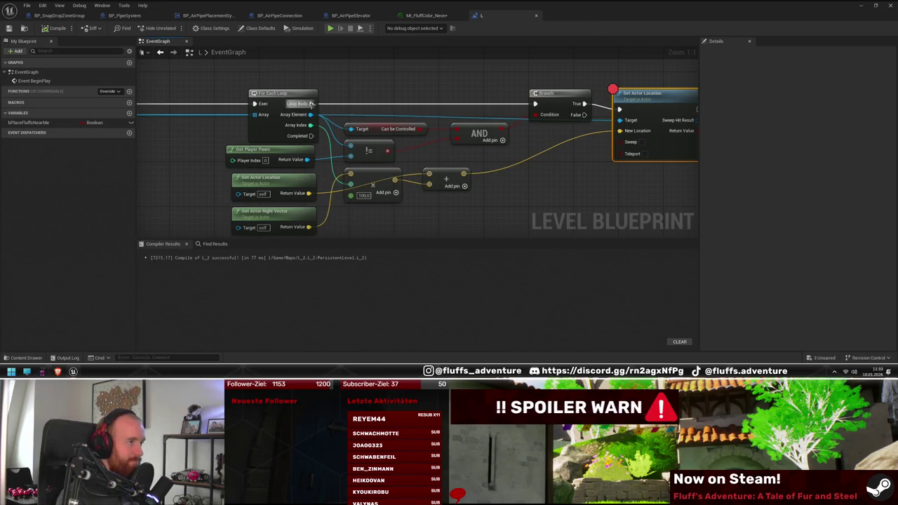
drag(618, 109, 618, 109)
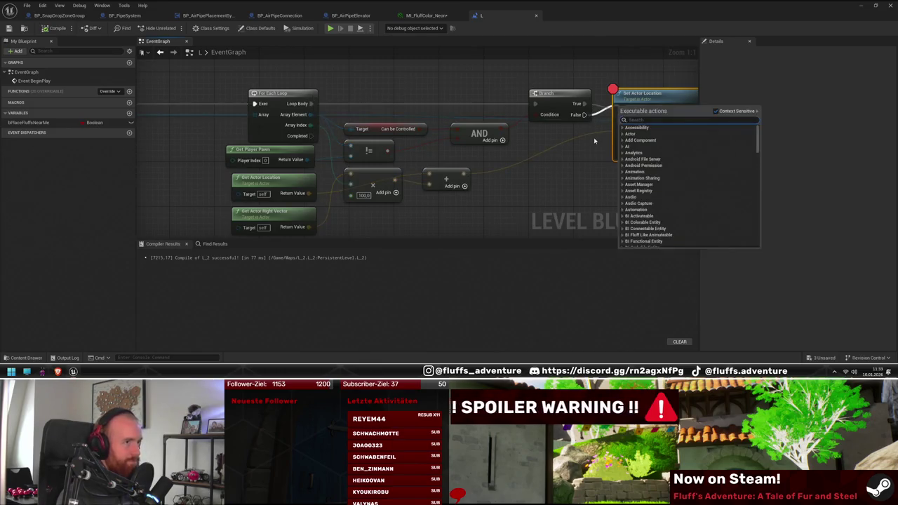
click(584, 114)
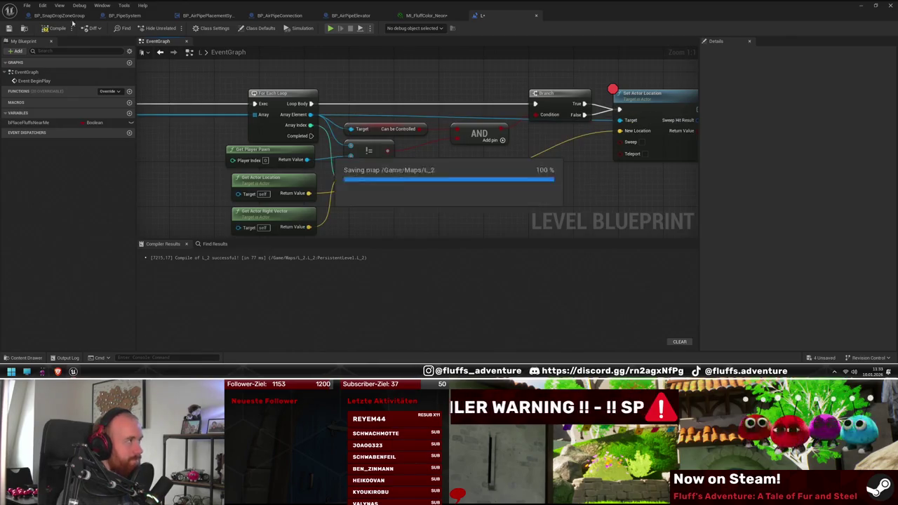
double_click(210, 6)
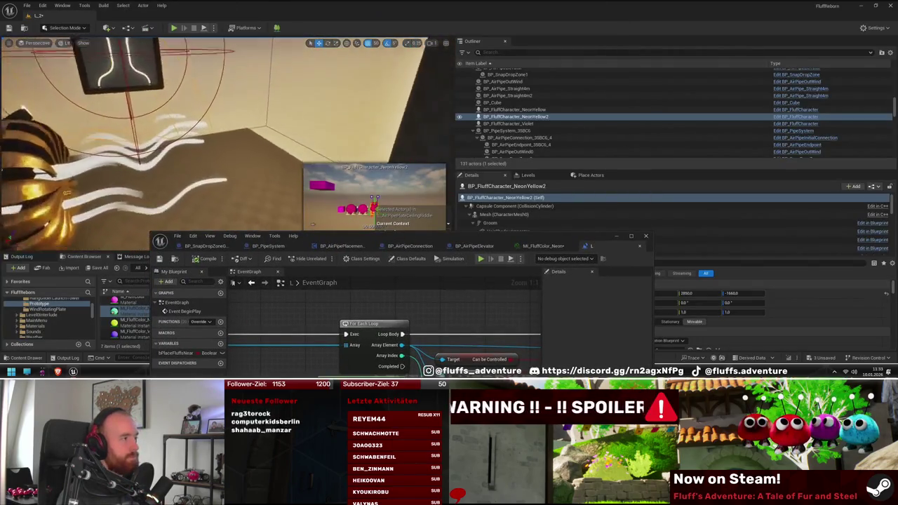
- Play-test the level, removing the Set Actor Location breakpoint and resuming before stopping
key(alt+p)
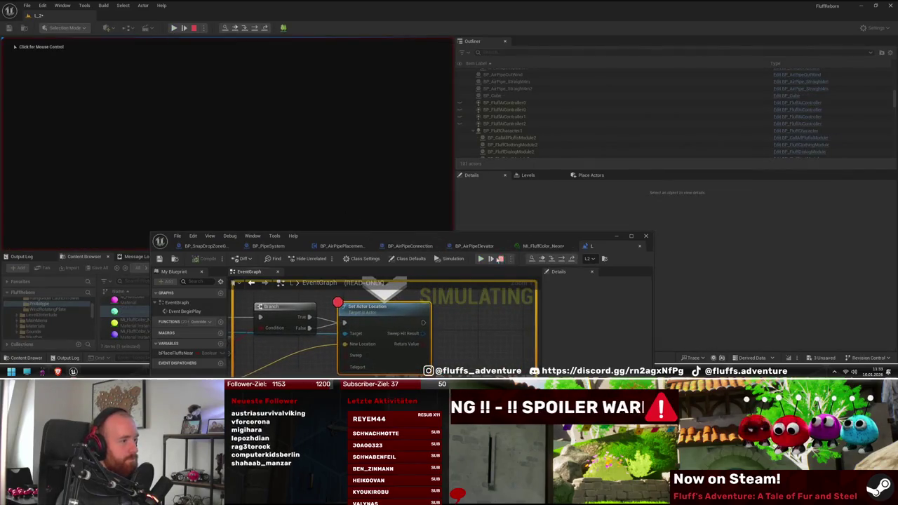
right_click(364, 308)
click(407, 270)
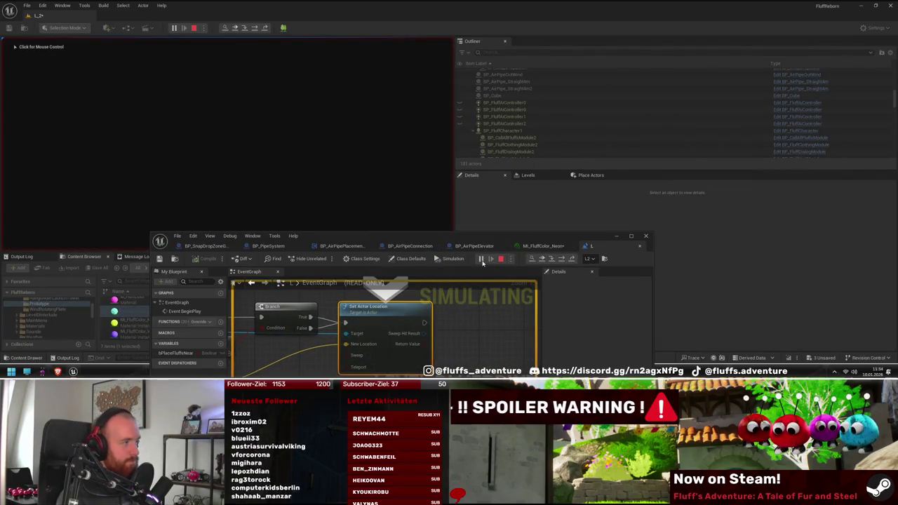
click(481, 259)
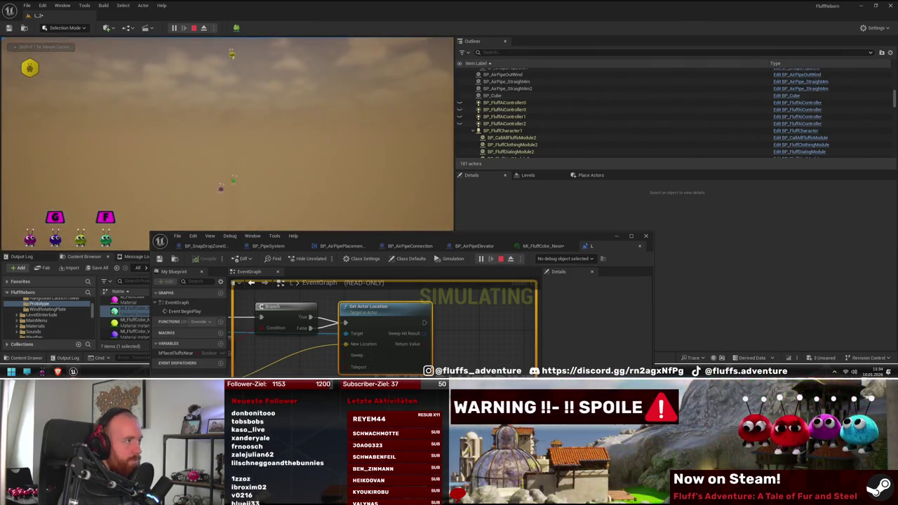
key(Escape)
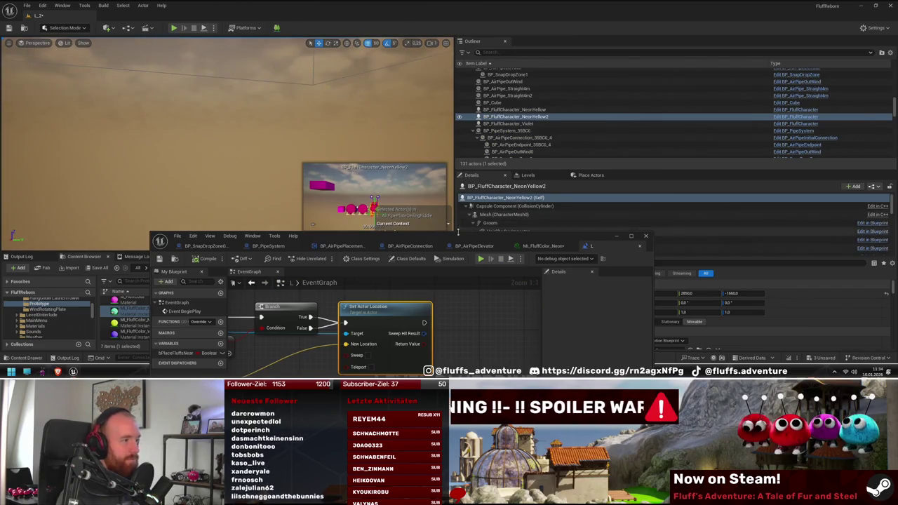
double_click(458, 233)
- Save the level and add a breakpoint on the Set Actor Location node
mouse_move(190, 159)
mouse_down()
mouse_move(510, 184)
mouse_move(488, 185)
mouse_up()
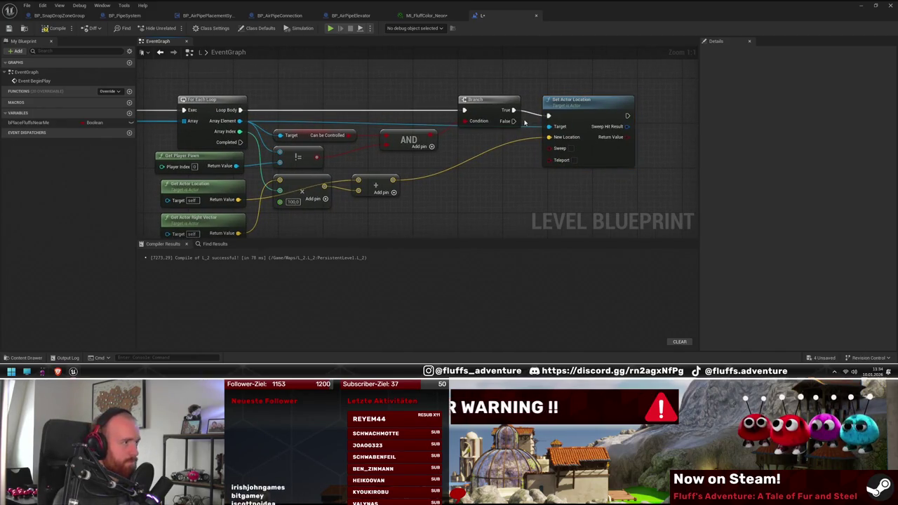
drag(426, 163, 427, 181)
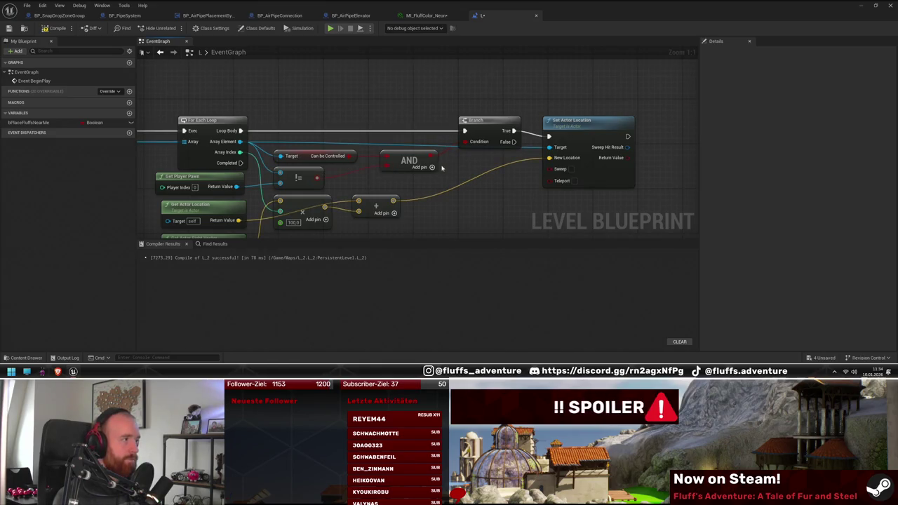
key(ctrl+s)
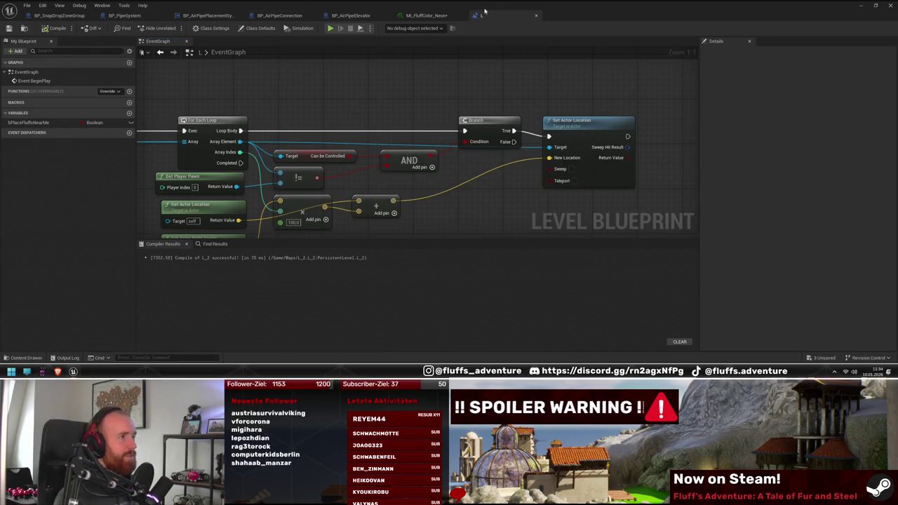
right_click(587, 134)
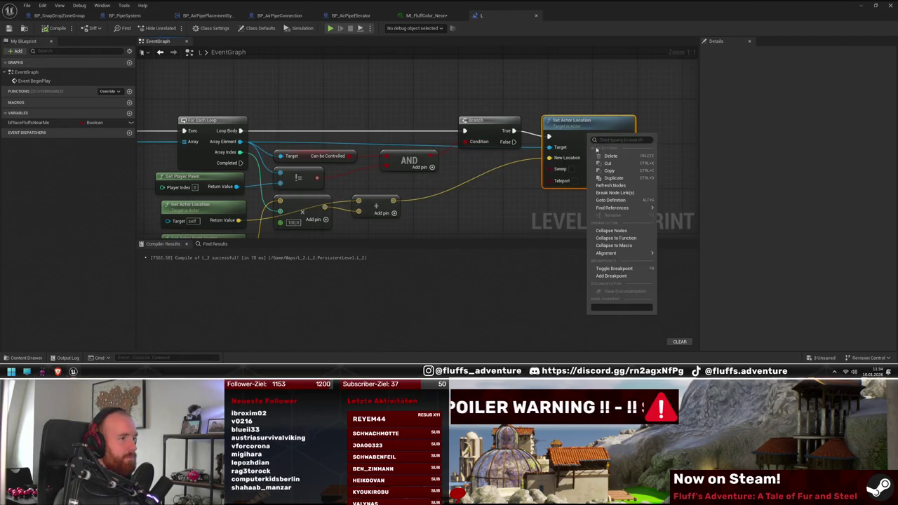
click(611, 267)
key(alt+Tab)
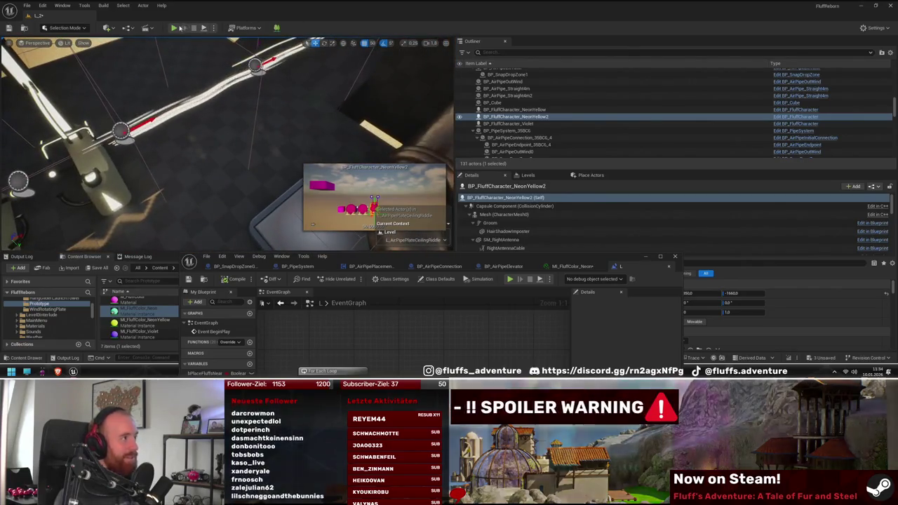
- Simulate the level and pan the full-screen graph back to Event BeginPlay and the Delay
key(alt+s)
double_click(421, 256)
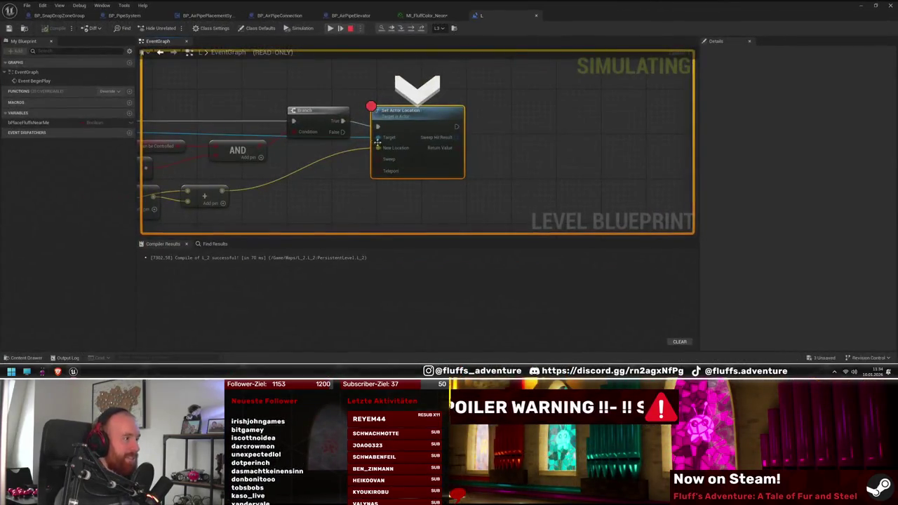
mouse_move(380, 154)
mouse_down()
mouse_move(499, 179)
mouse_move(512, 154)
mouse_up()
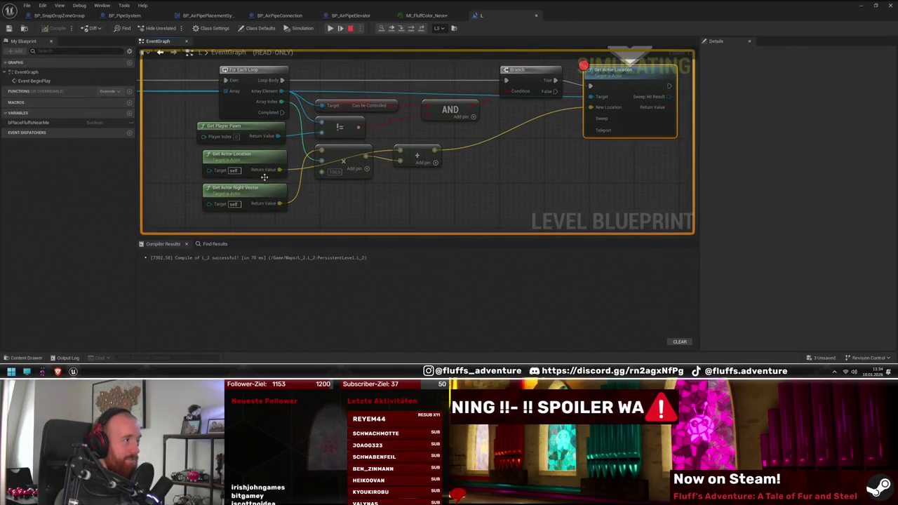
mouse_move(279, 169)
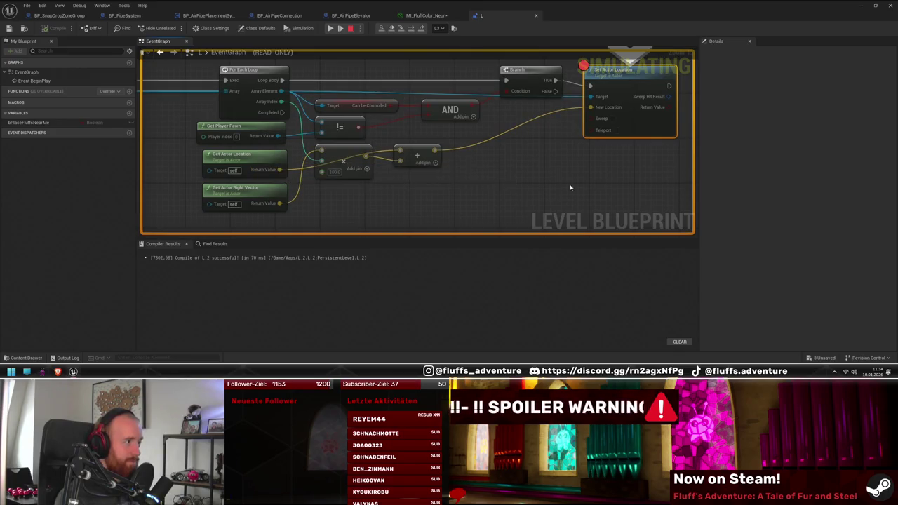
drag(495, 178, 479, 201)
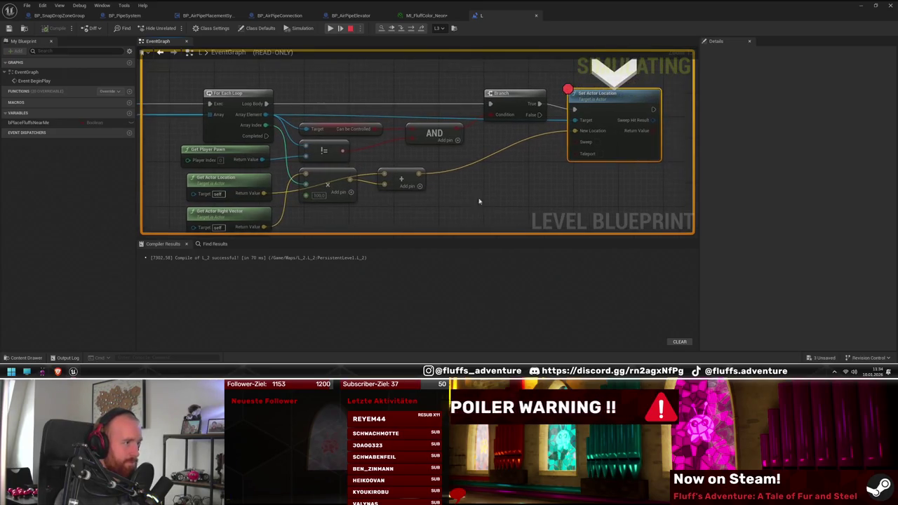
mouse_move(262, 129)
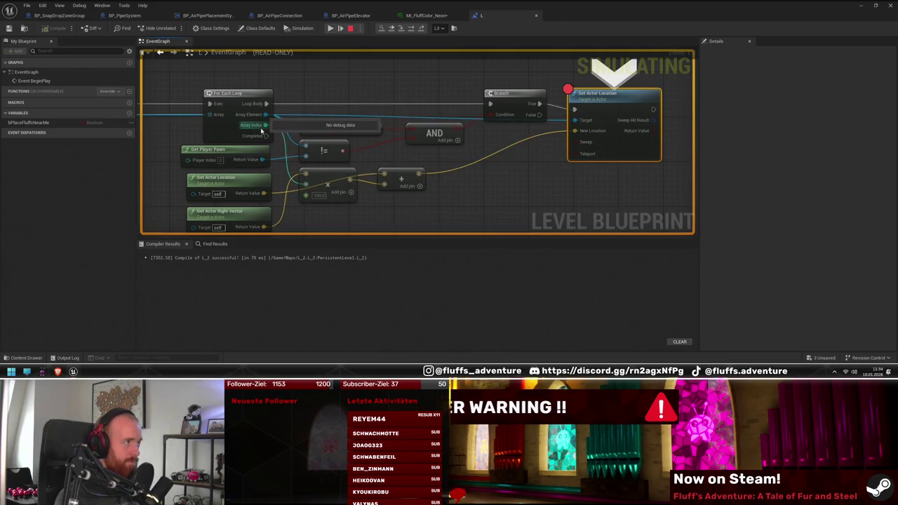
mouse_move(591, 132)
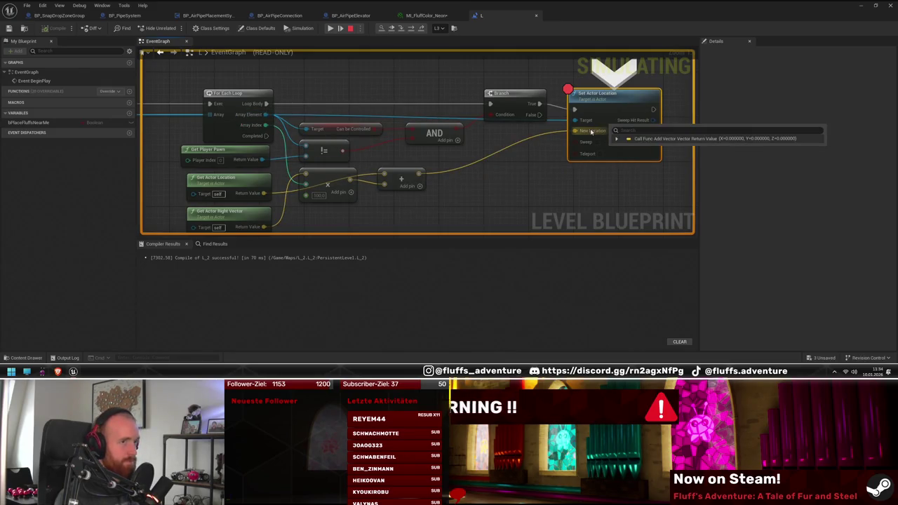
drag(193, 131, 534, 136)
mouse_move(413, 118)
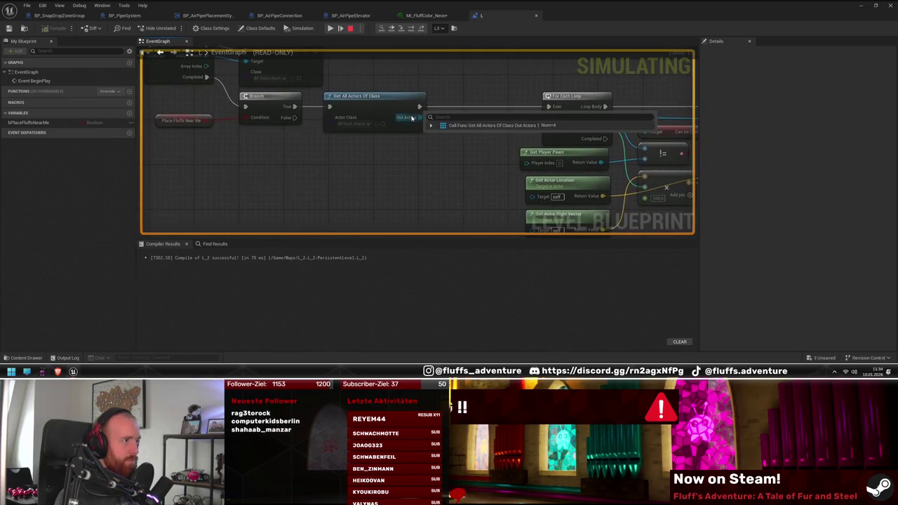
drag(413, 118, 761, 171)
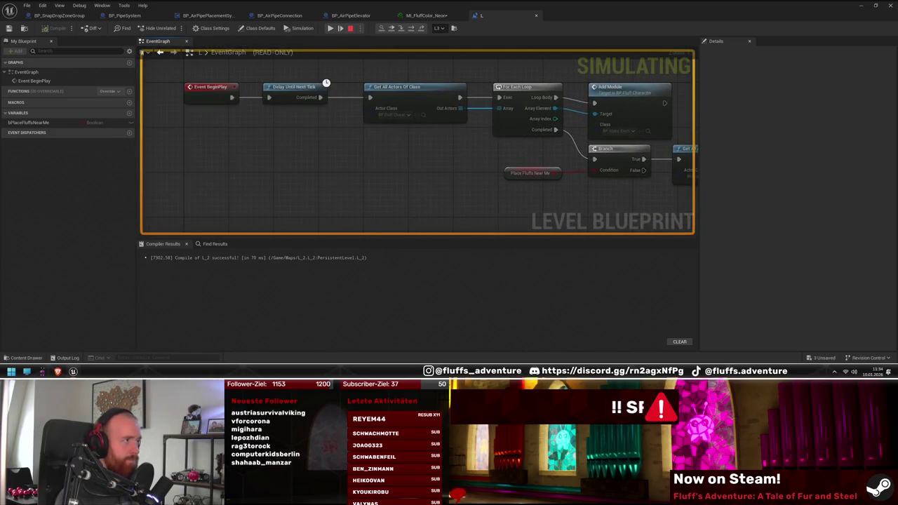
mouse_move(746, 223)
mouse_down()
mouse_move(676, 214)
mouse_move(610, 187)
mouse_move(491, 186)
mouse_move(245, 73)
mouse_up()
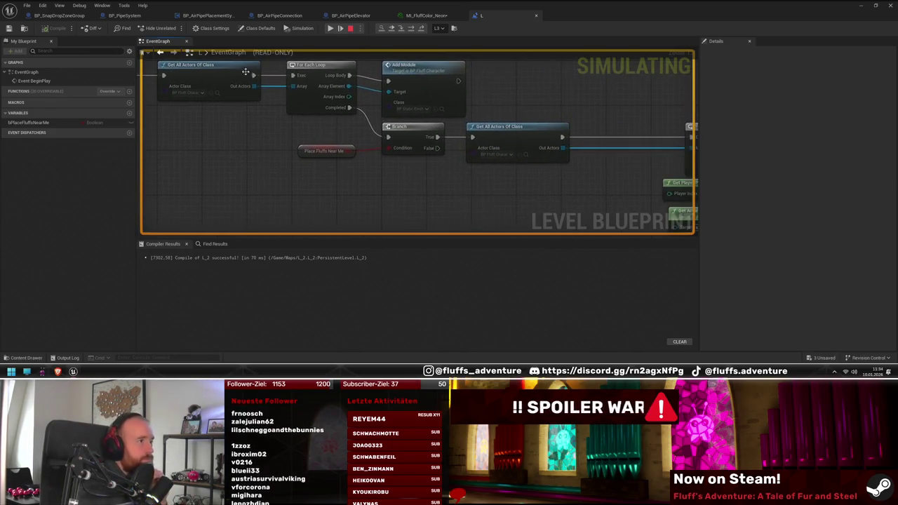
- Expand the Out Actors watch and review the first Fluff character's properties
click(266, 93)
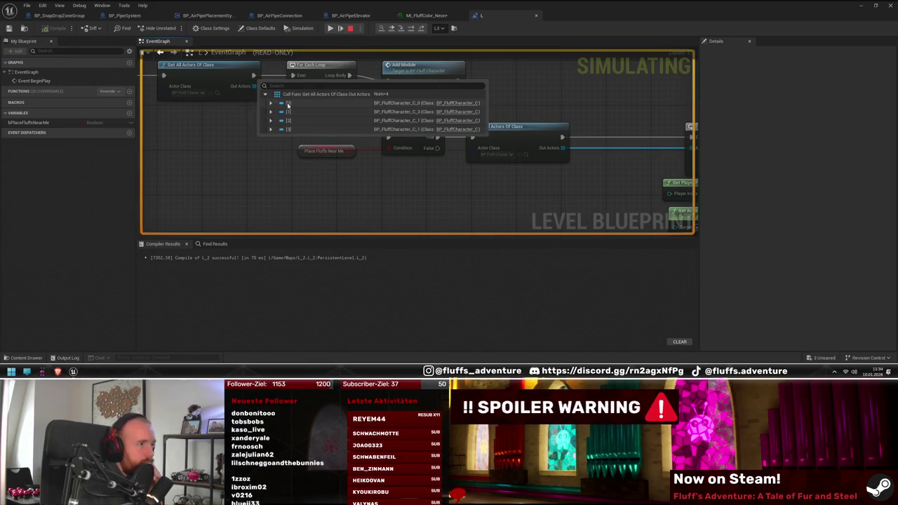
click(270, 103)
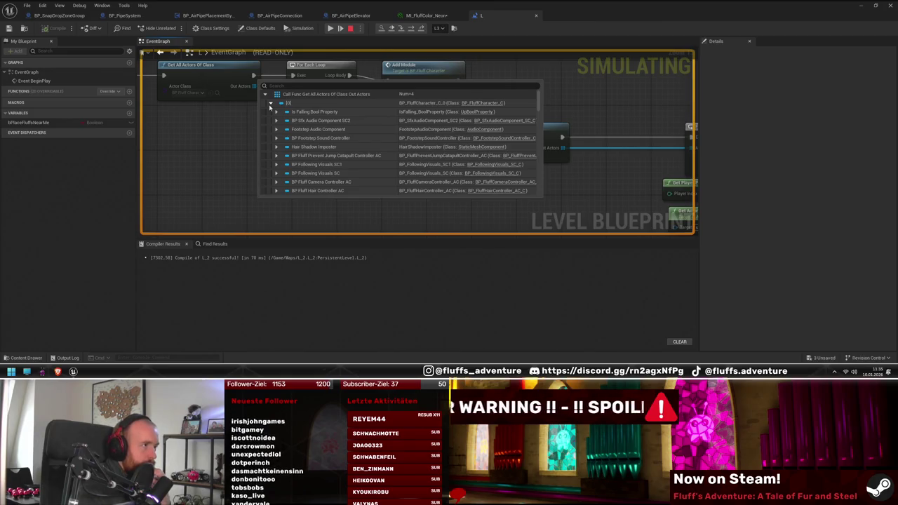
scroll(352, 148, down, 10)
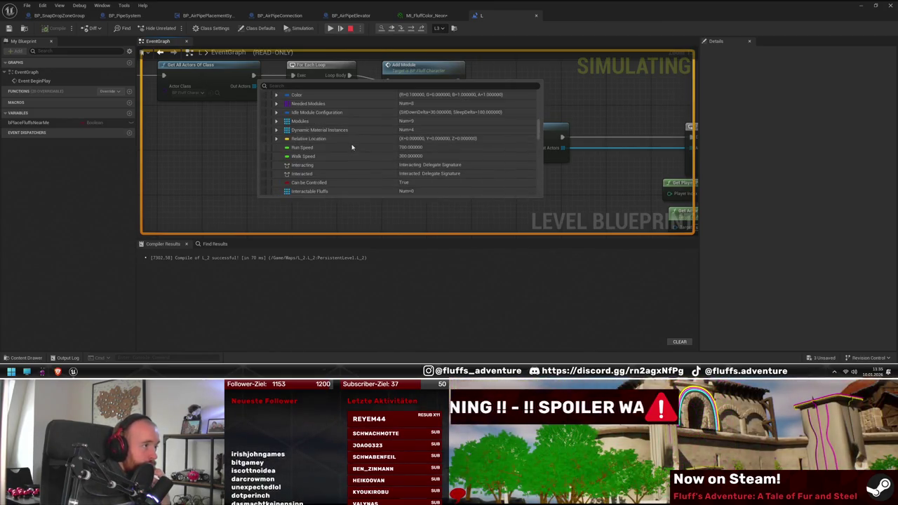
scroll(336, 138, up, 5)
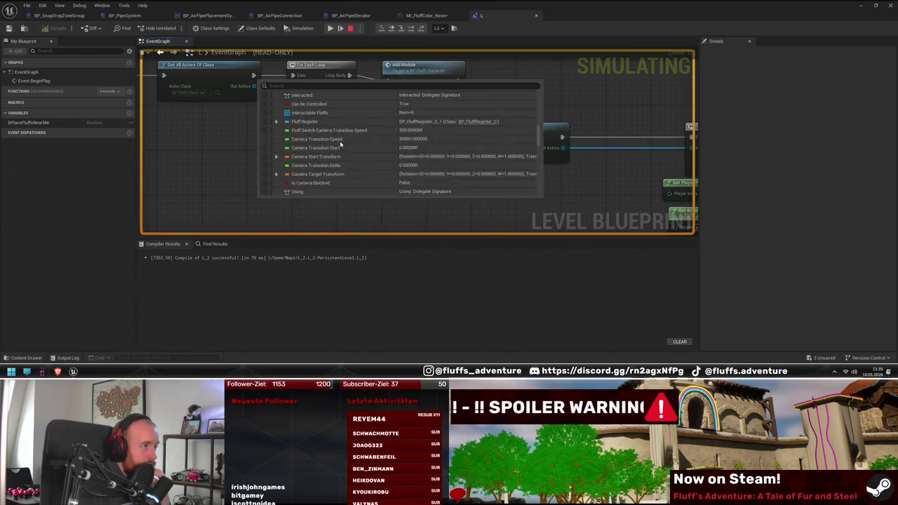
scroll(337, 138, up, 5)
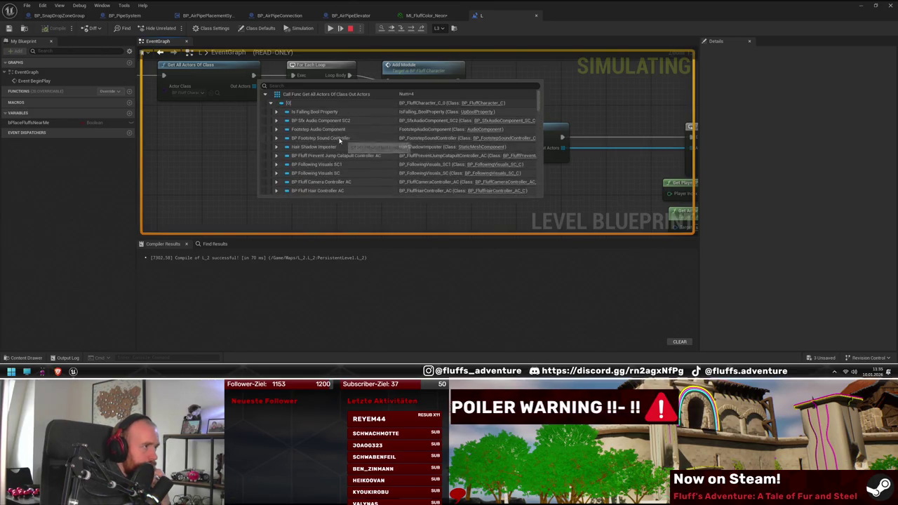
click(270, 103)
- Inspect the second Fluff's Relative Location, then expand the fourth Fluff's properties
click(271, 112)
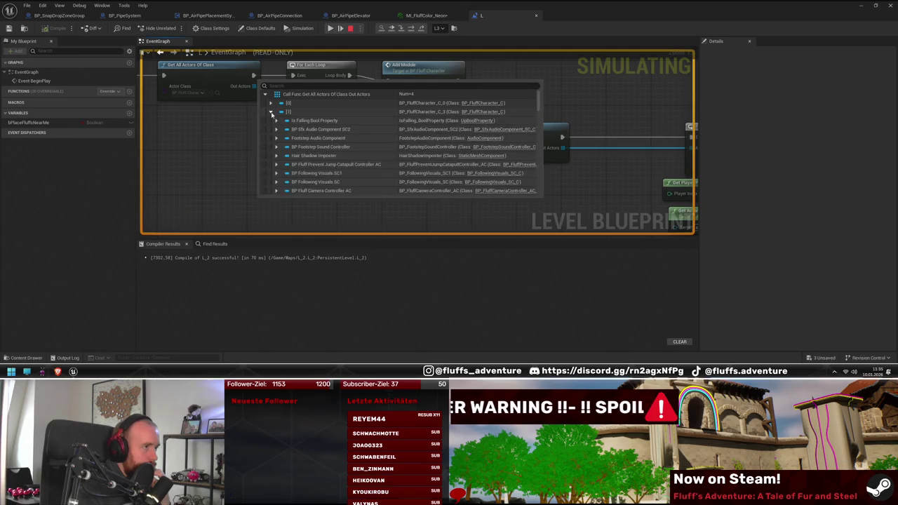
scroll(341, 145, down, 10)
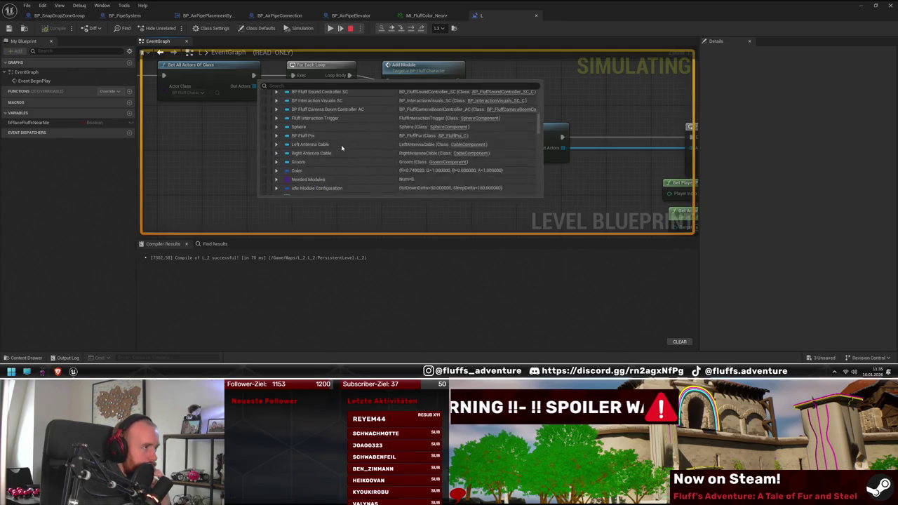
scroll(341, 145, up, 1)
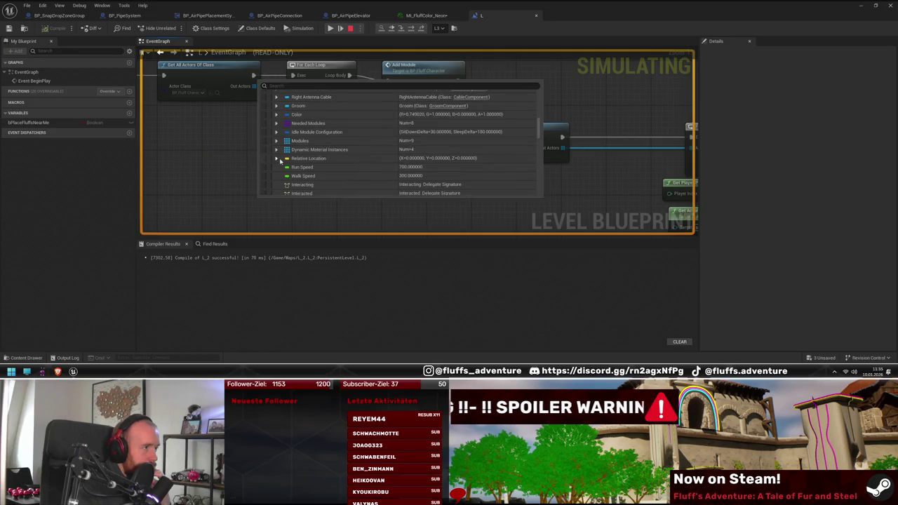
click(278, 160)
scroll(326, 150, up, 10)
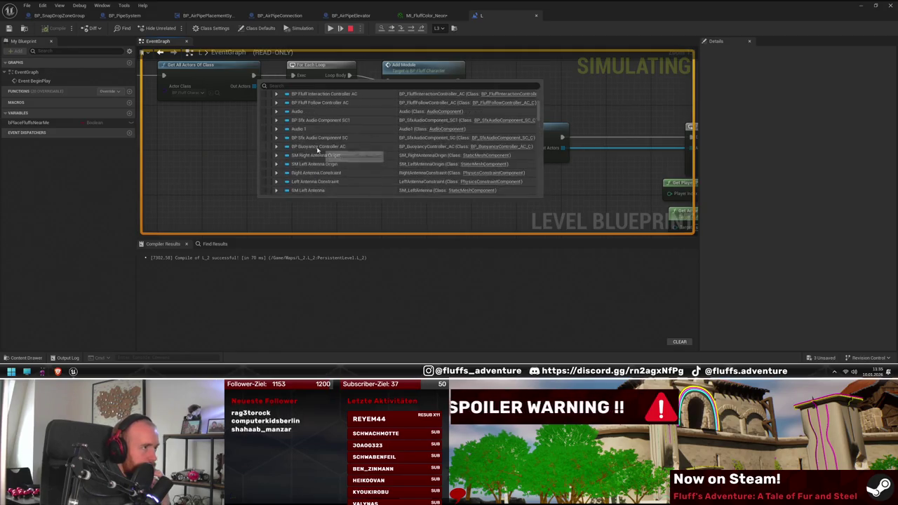
click(270, 111)
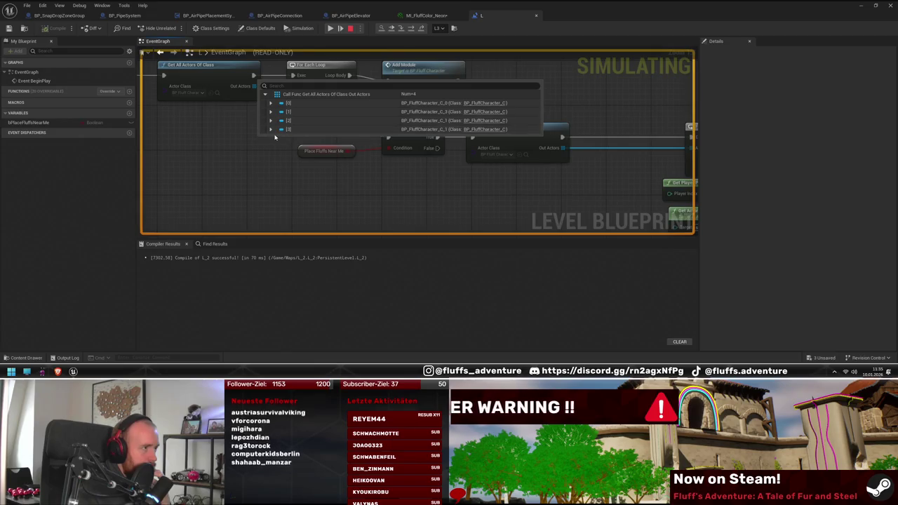
click(270, 129)
scroll(281, 144, down, 5)
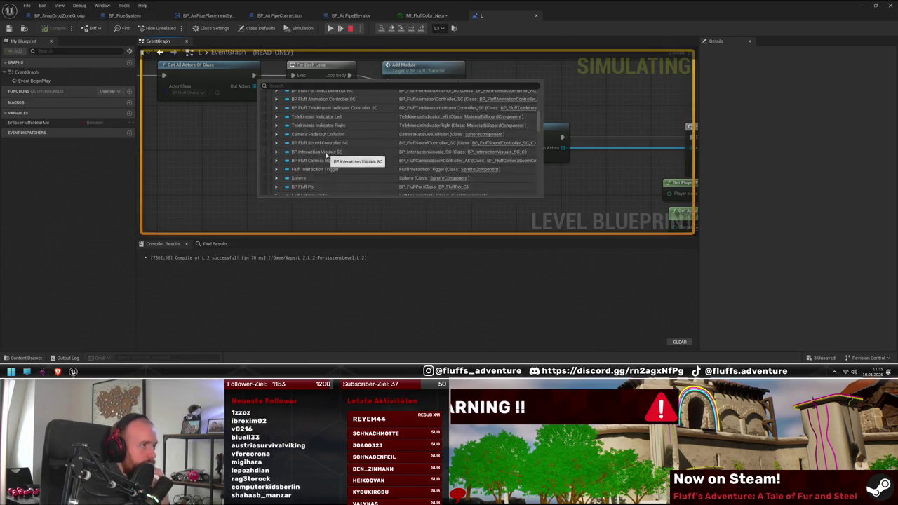
scroll(327, 157, down, 5)
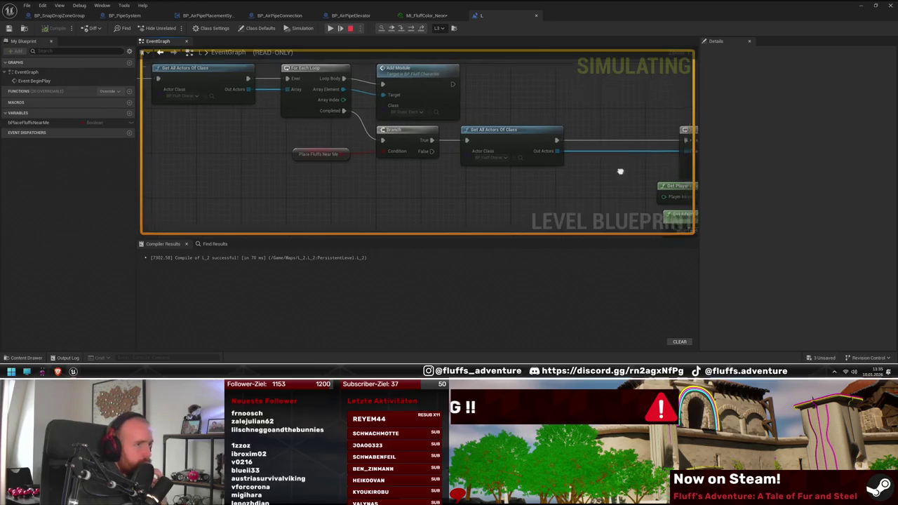
scroll(377, 156, up, 3)
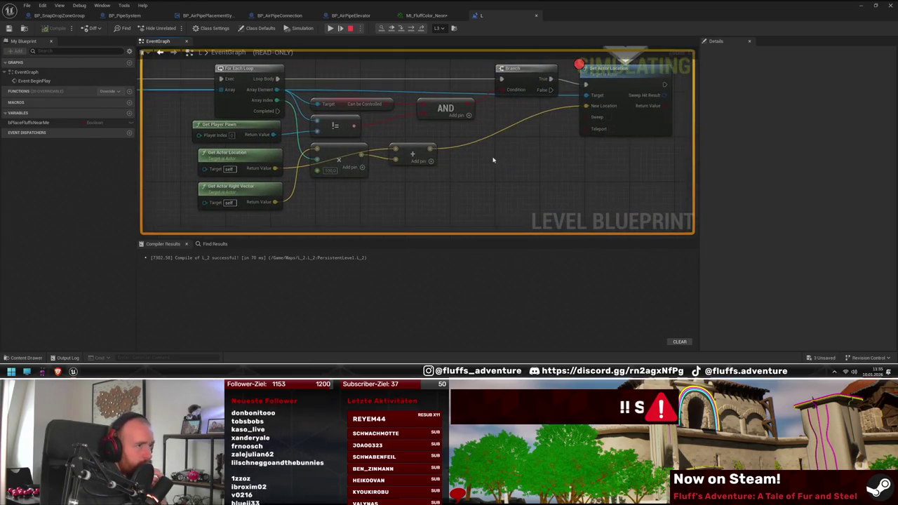
mouse_move(273, 172)
mouse_move(278, 206)
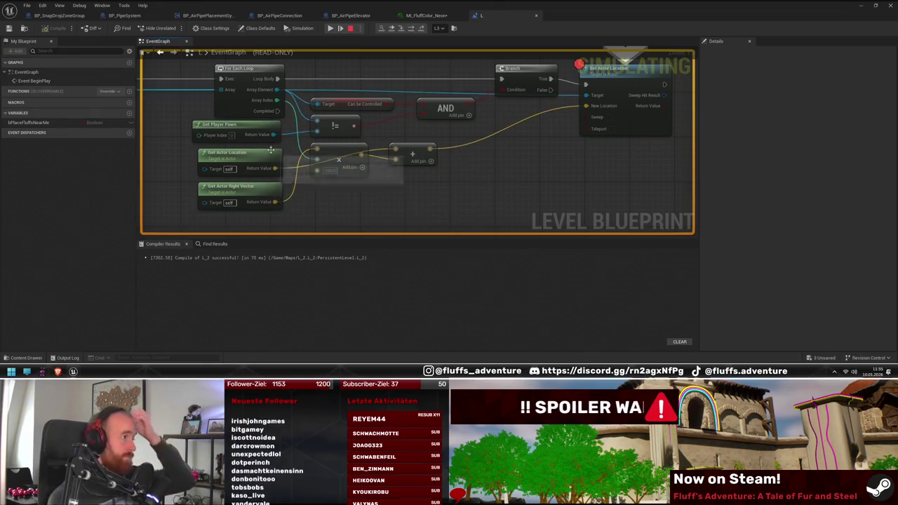
mouse_move(272, 134)
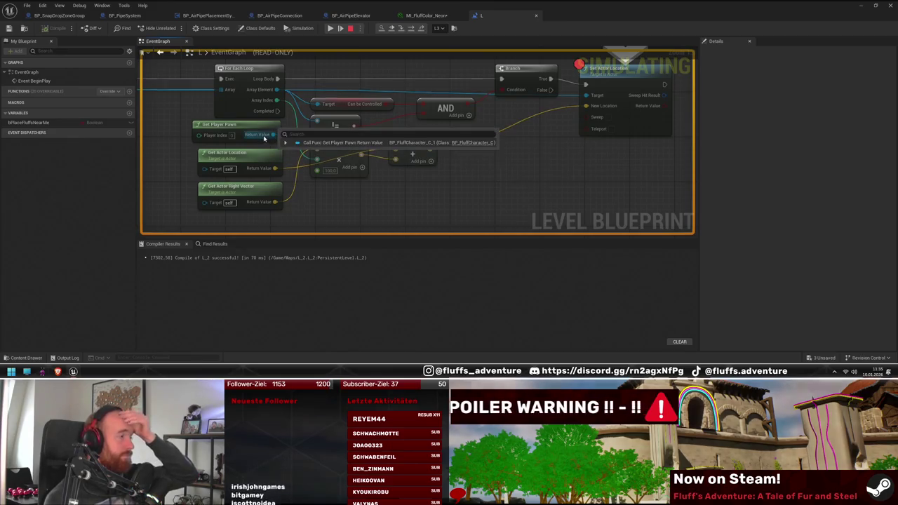
drag(216, 100, 367, 110)
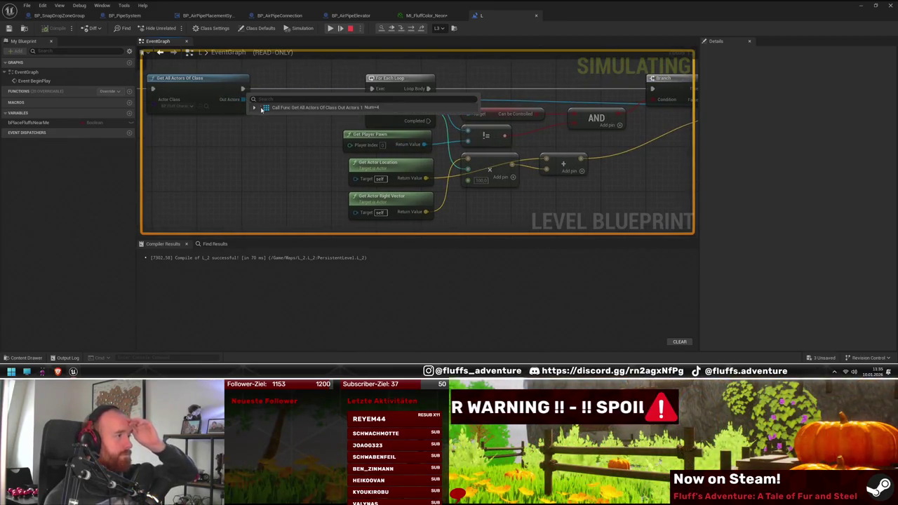
click(255, 108)
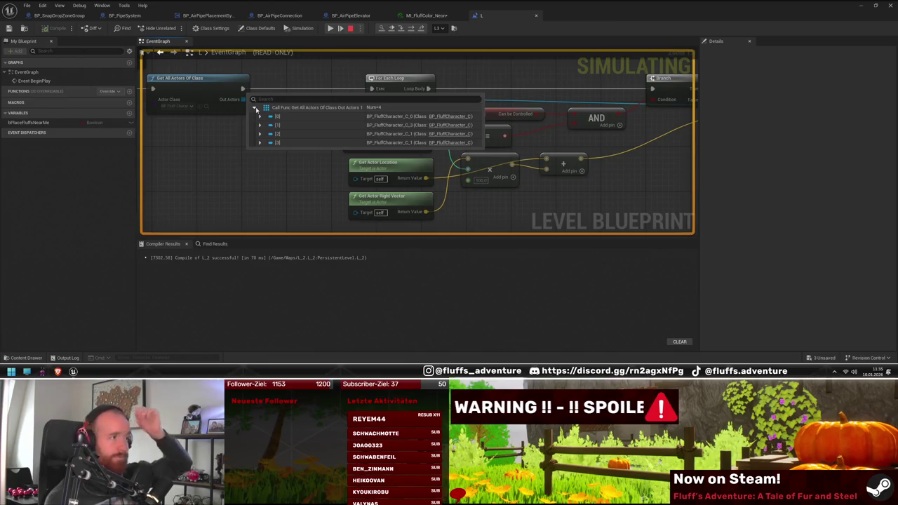
click(261, 143)
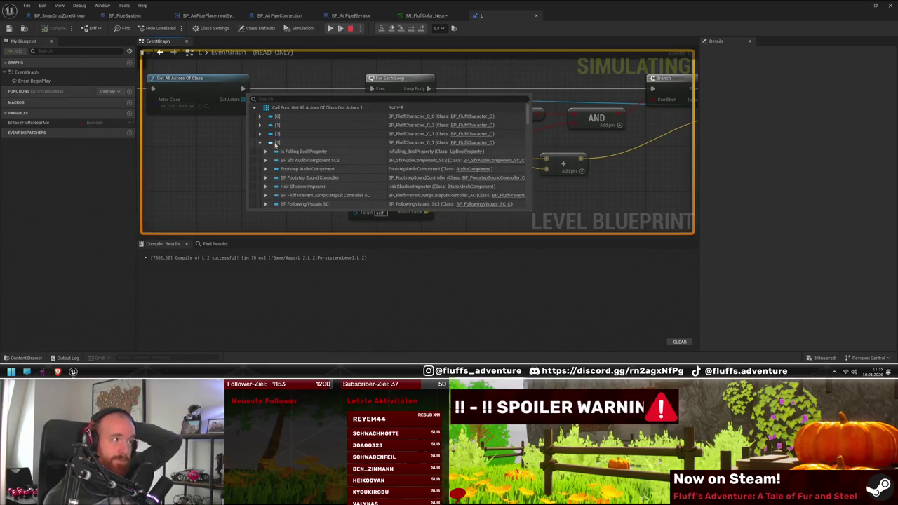
scroll(350, 152, down, 10)
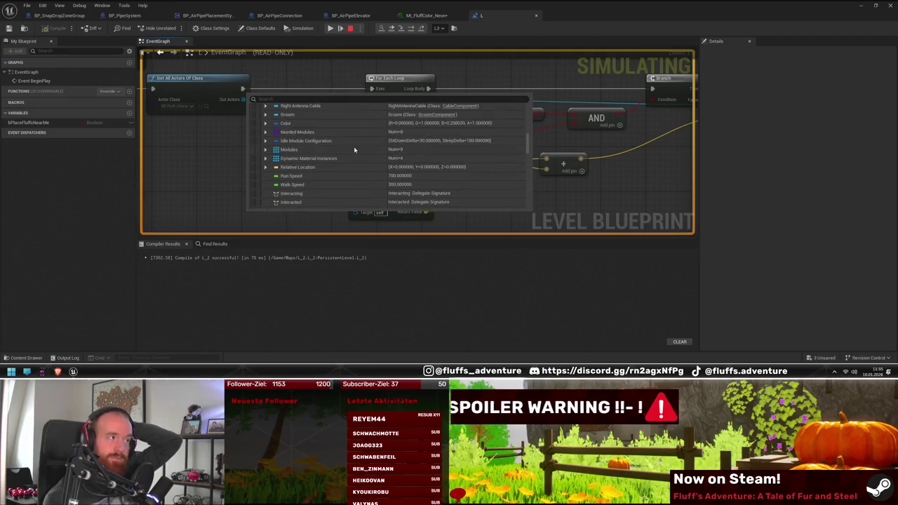
scroll(355, 149, down, 5)
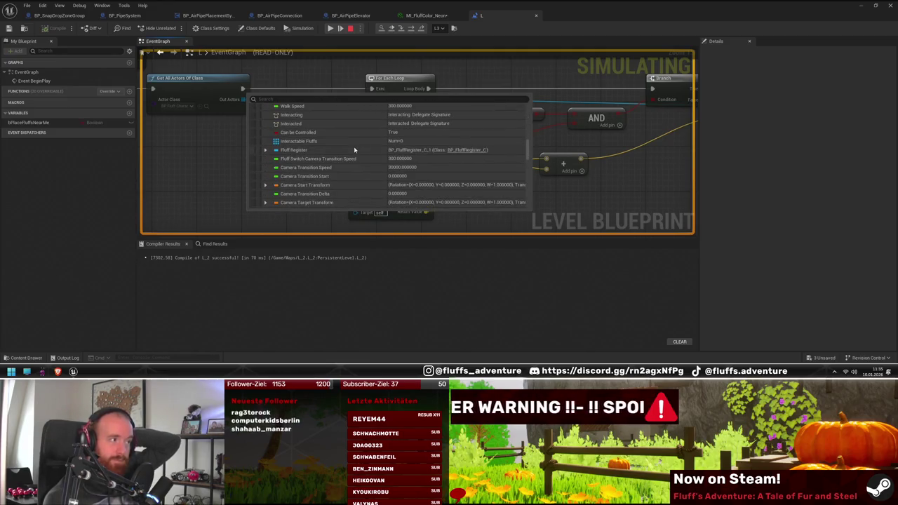
drag(636, 187, 608, 196)
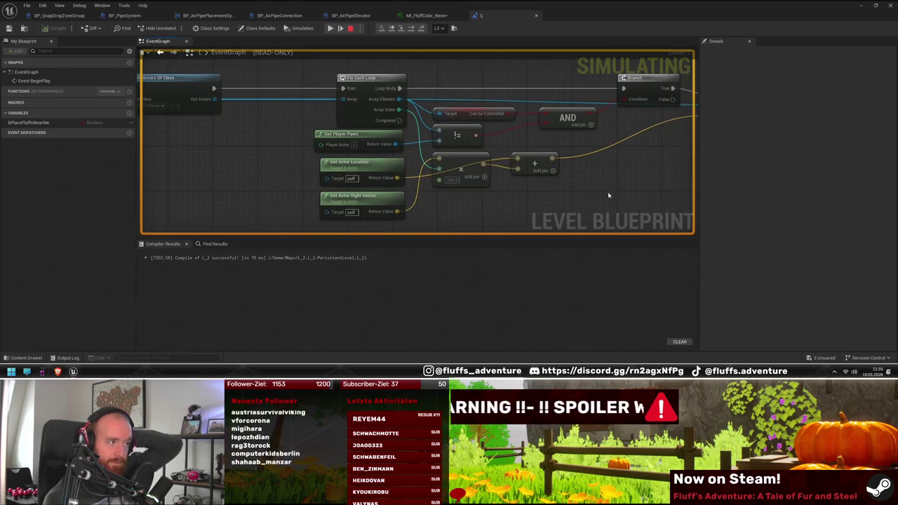
- Run a quick play test, then return to the full-screen graph at Event BeginPlay
mouse_move(382, 5)
mouse_down()
mouse_move(398, 170)
mouse_move(394, 245)
mouse_up()
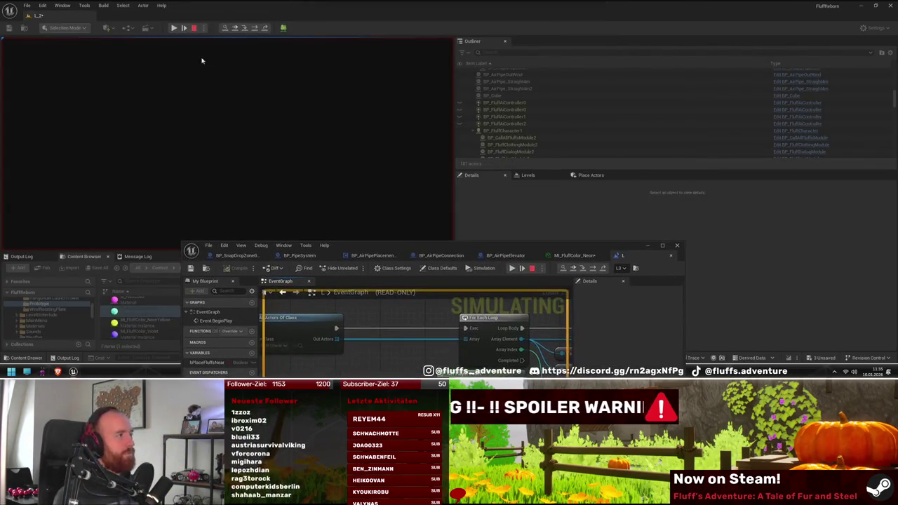
click(174, 28)
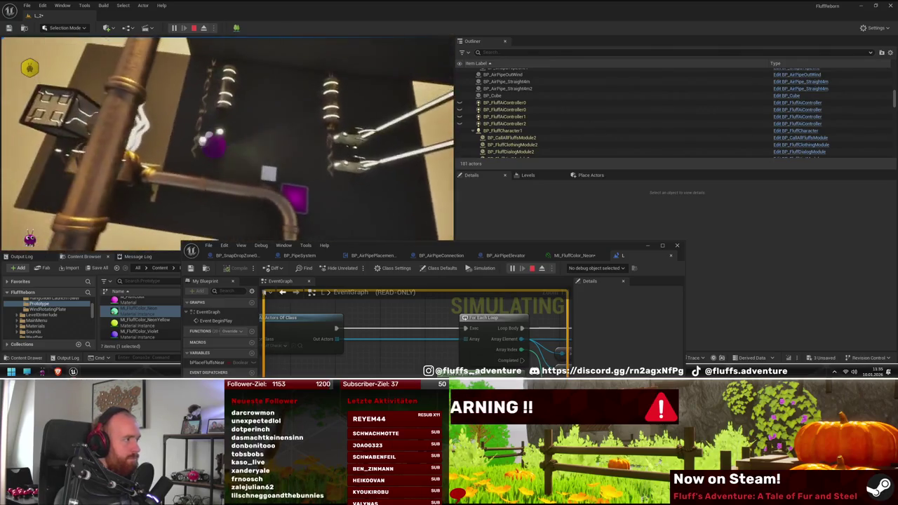
key(Escape)
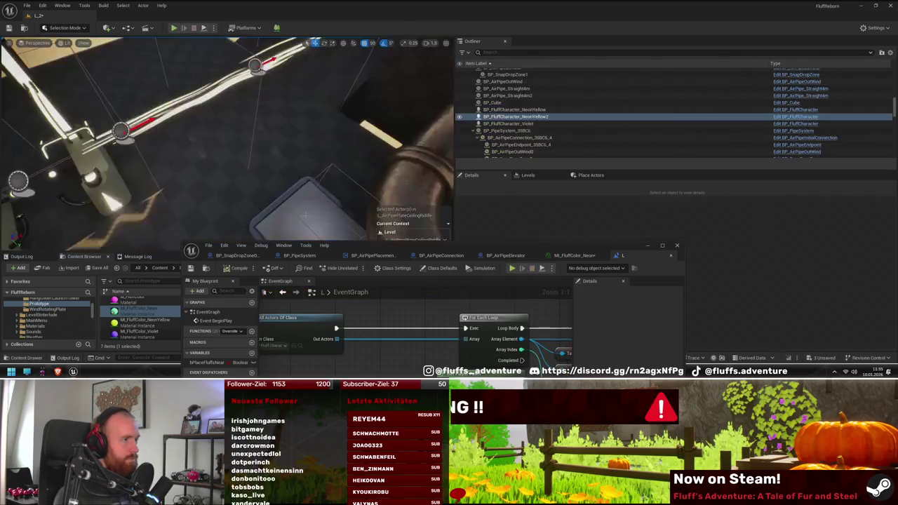
double_click(506, 252)
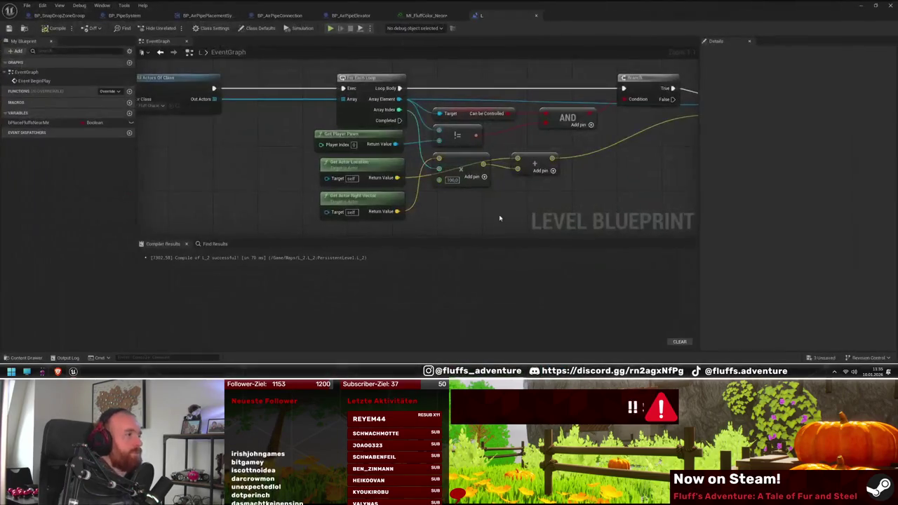
drag(530, 215, 469, 205)
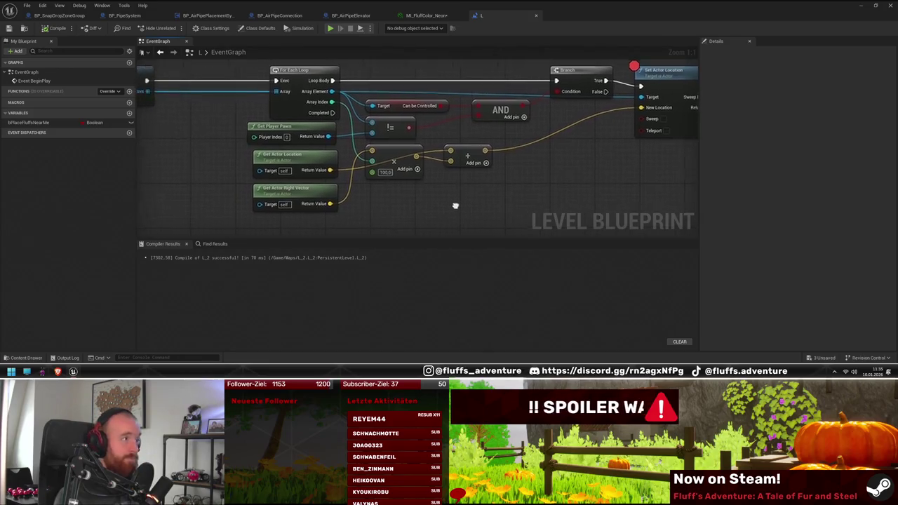
mouse_move(456, 204)
mouse_down()
mouse_move(615, 210)
mouse_move(662, 227)
mouse_up()
- Insert a 0.2-second Delay after Event BeginPlay, wired into Get All Actors Of Class
drag(287, 100, 379, 132)
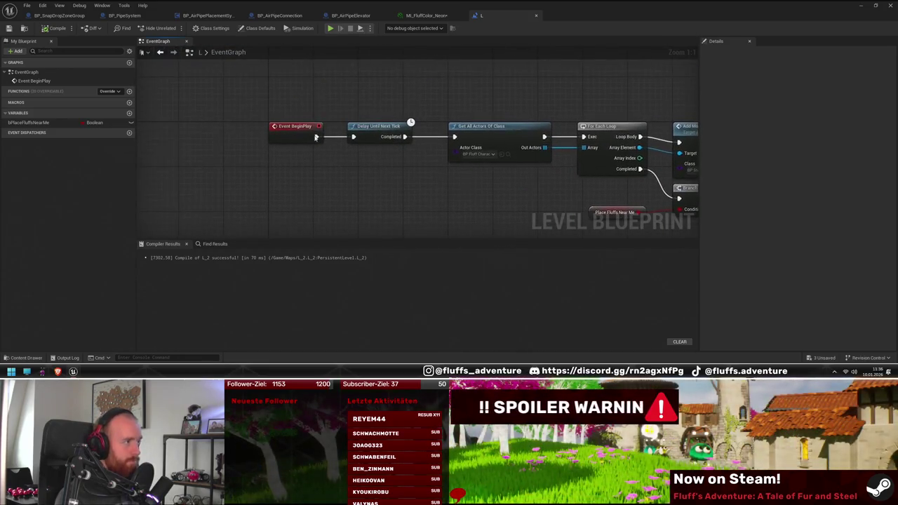
drag(316, 136, 344, 179)
text(delay)
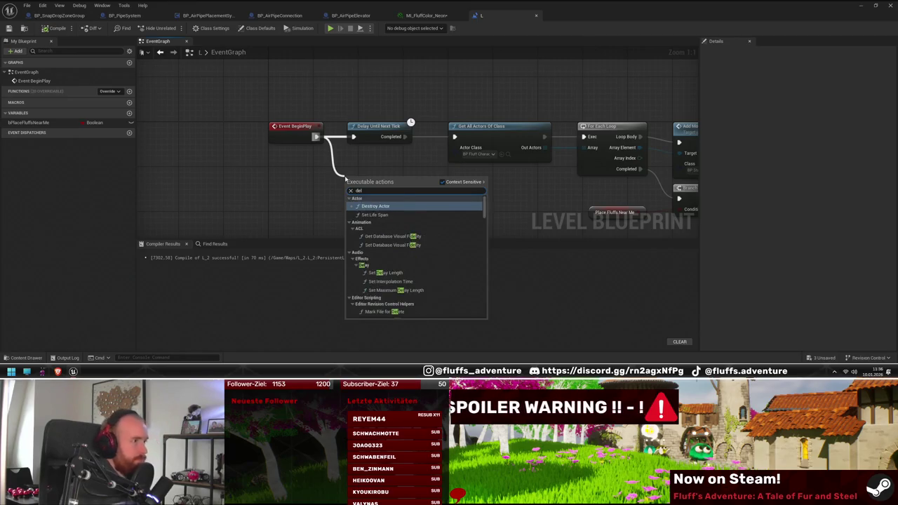
click(374, 219)
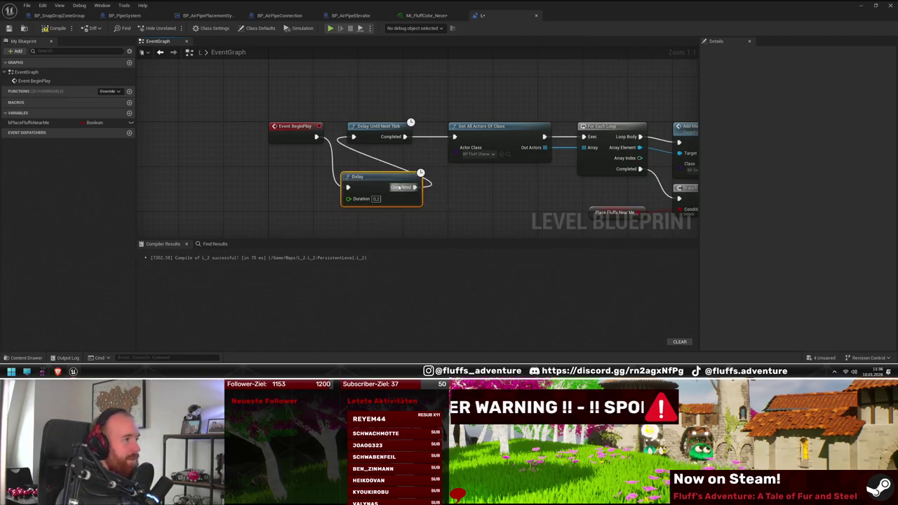
click(451, 139)
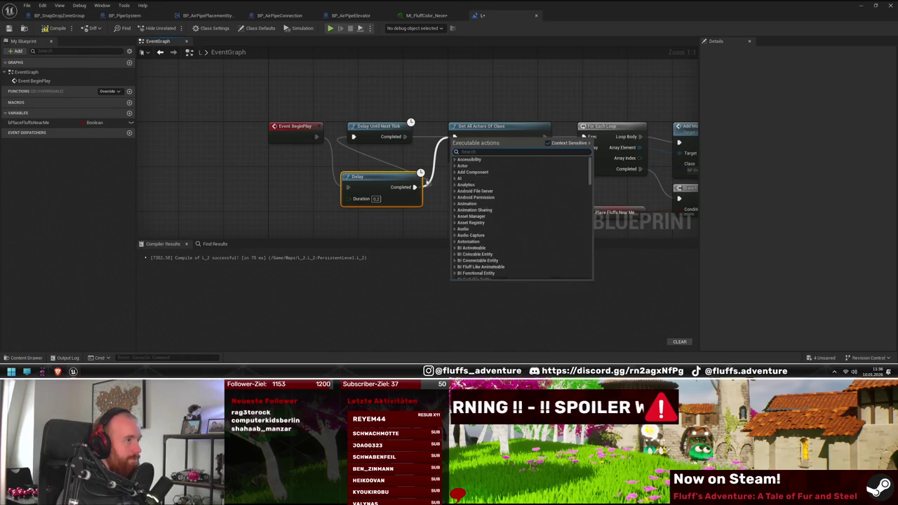
click(414, 187)
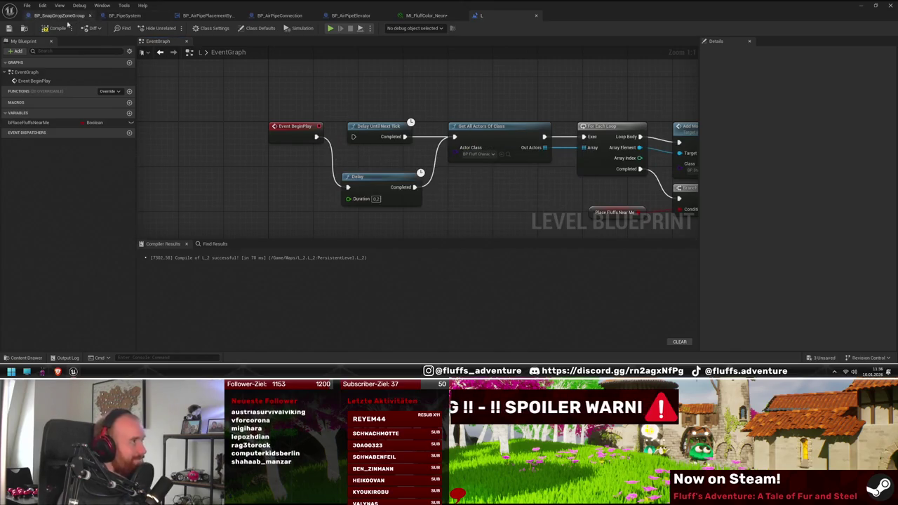
- Run a short play test, then focus the viewport on the NeonYellow2 Fluff
double_click(322, 5)
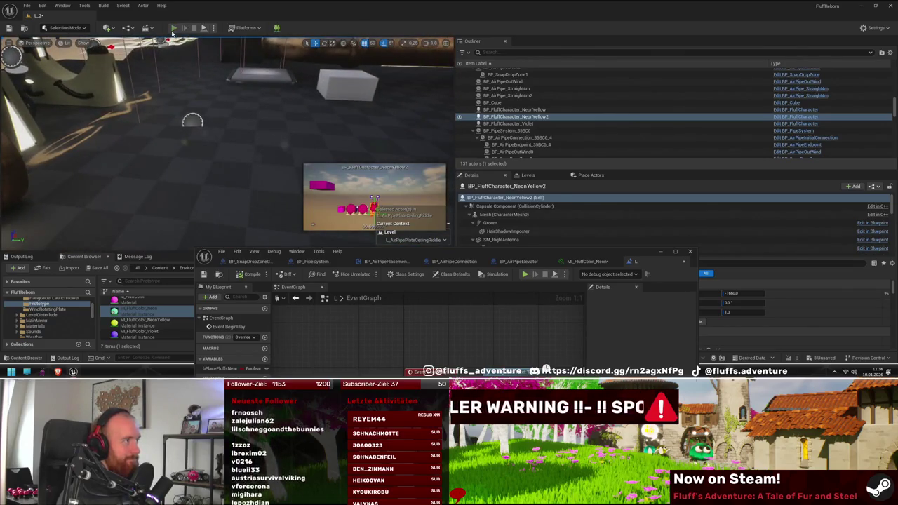
click(173, 29)
click(281, 175)
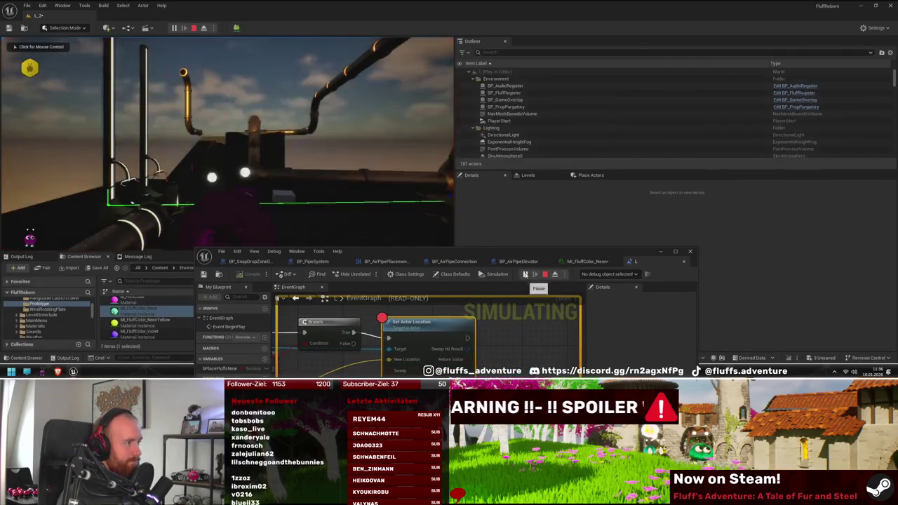
key(Escape)
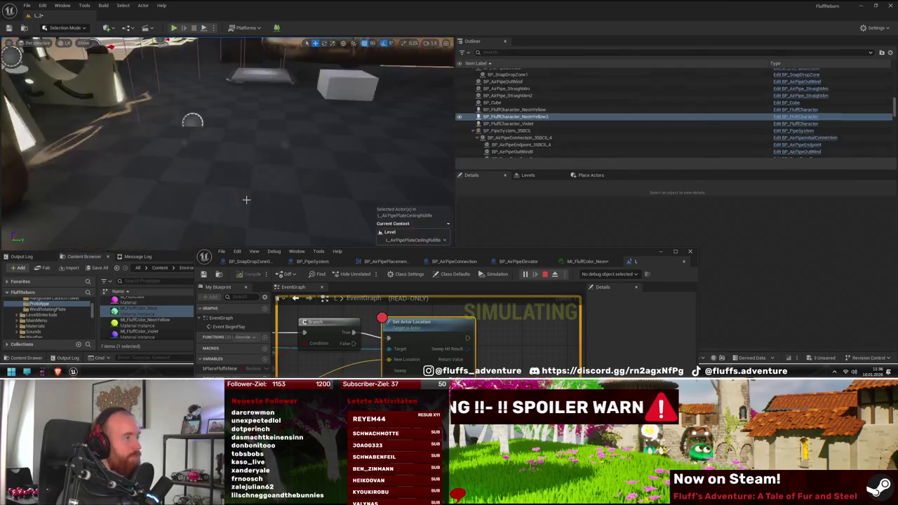
key(f)
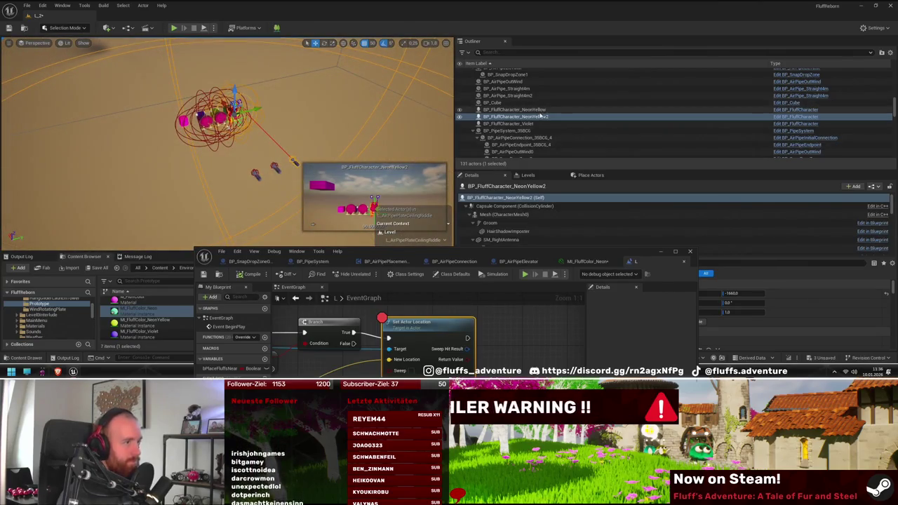
- Remove the Set Actor Location breakpoint during a simulation, then stop it
click(204, 28)
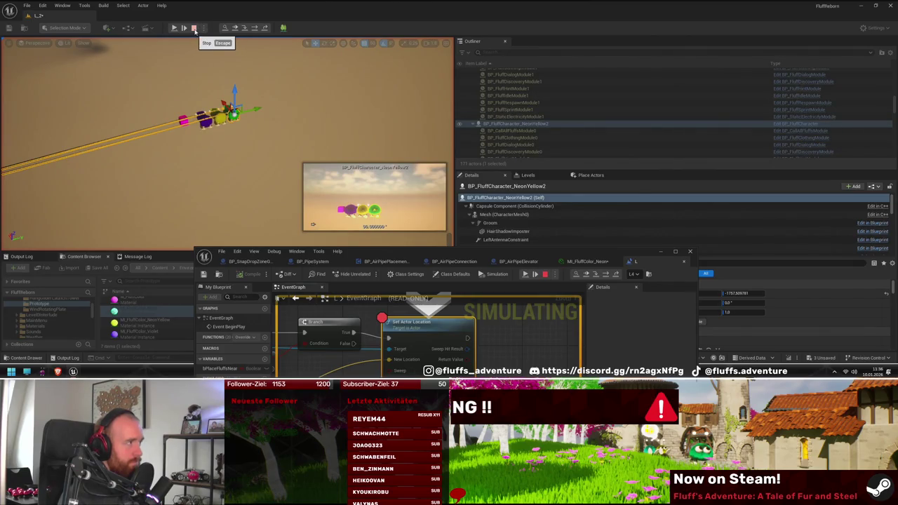
right_click(444, 322)
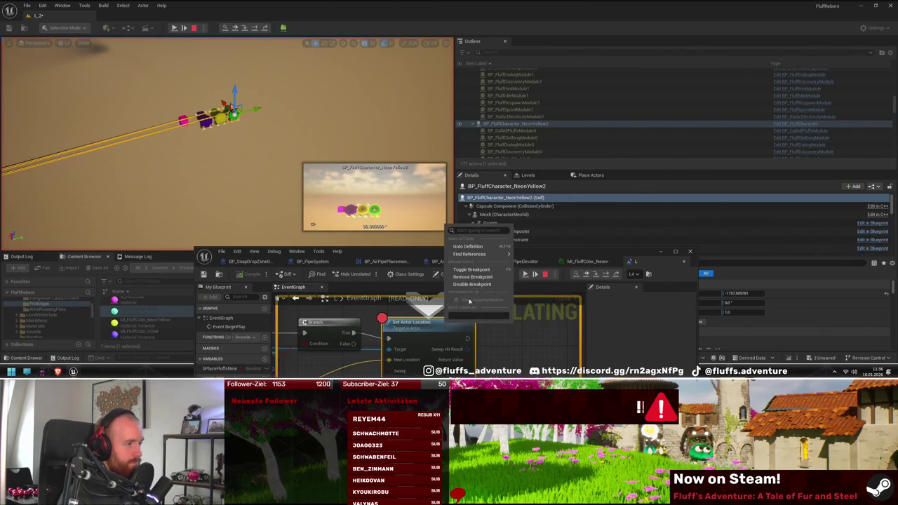
click(500, 275)
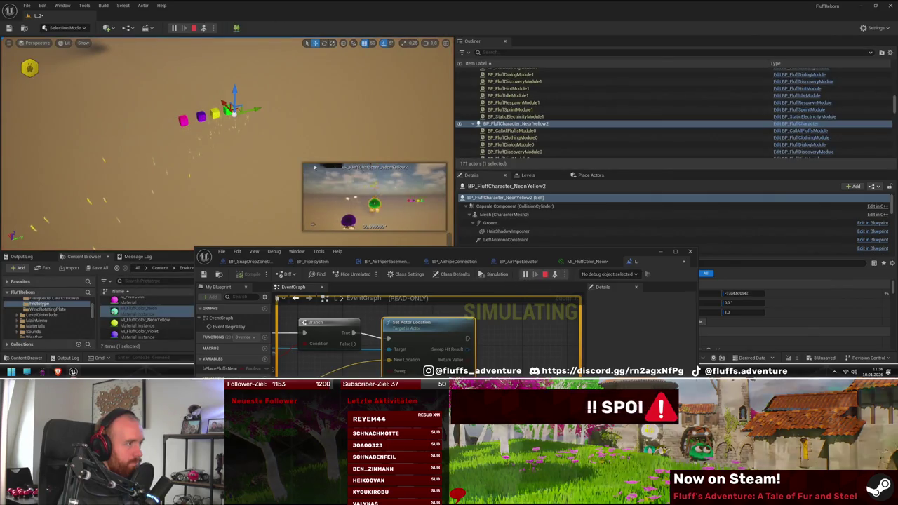
click(194, 28)
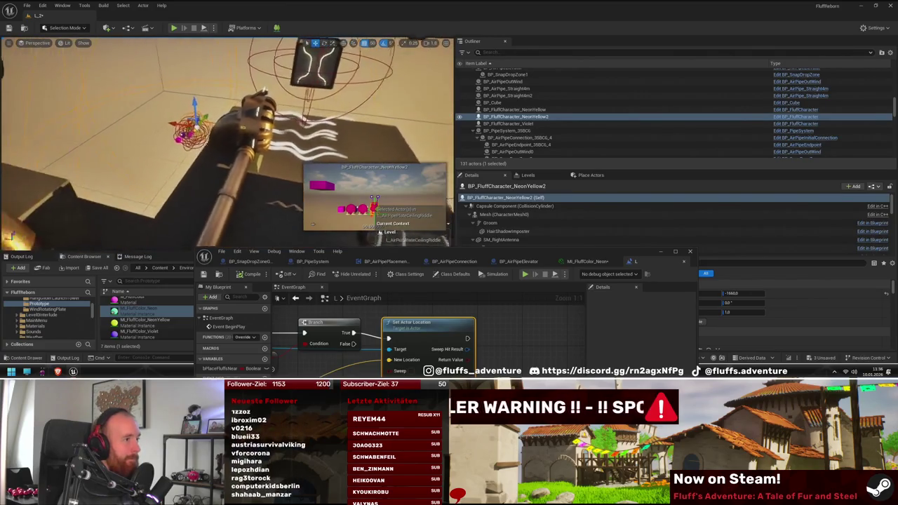
- Play-test again, eject from the player and select the NeonYellow2 Fluff
click(175, 29)
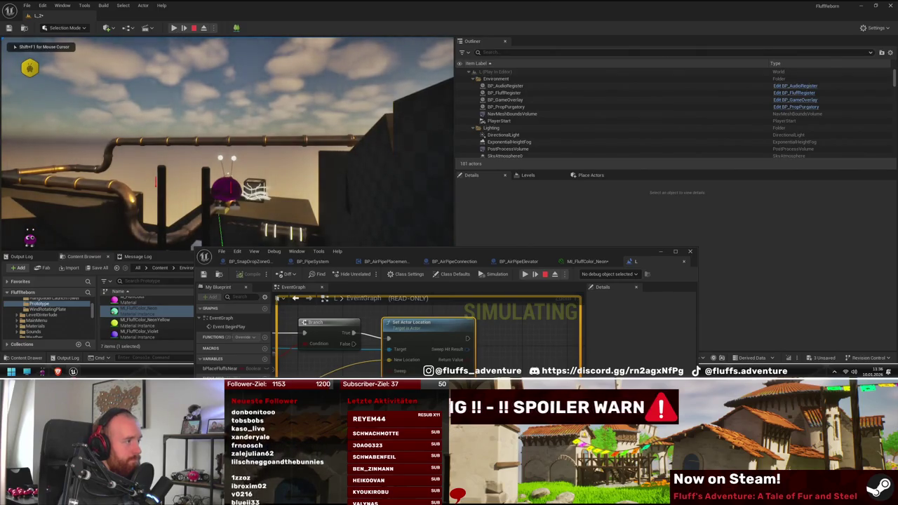
key(super)
key(Escape)
key(F8)
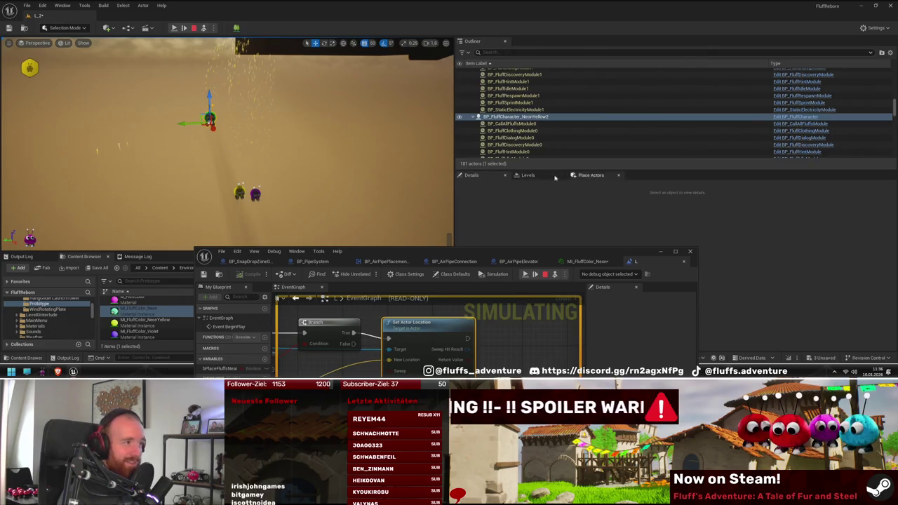
click(528, 119)
drag(548, 254, 201, 218)
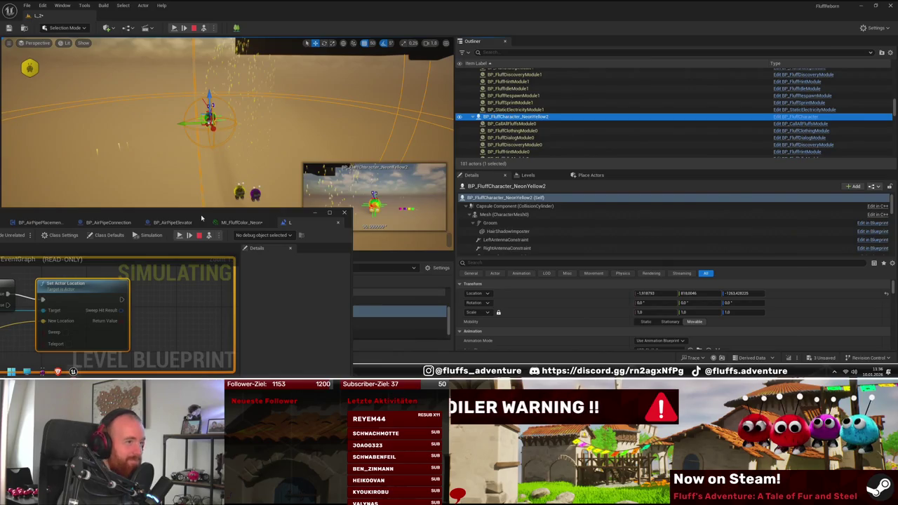
- Stop the simulation with the full-screen Level Blueprint showing Get All Actors Of Class
drag(201, 218, 206, 215)
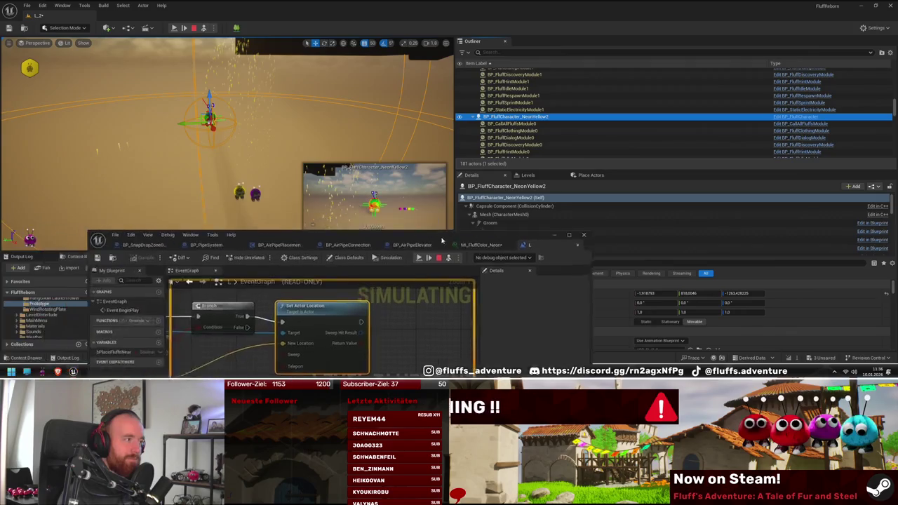
double_click(206, 215)
drag(306, 169, 541, 182)
drag(437, 186, 531, 193)
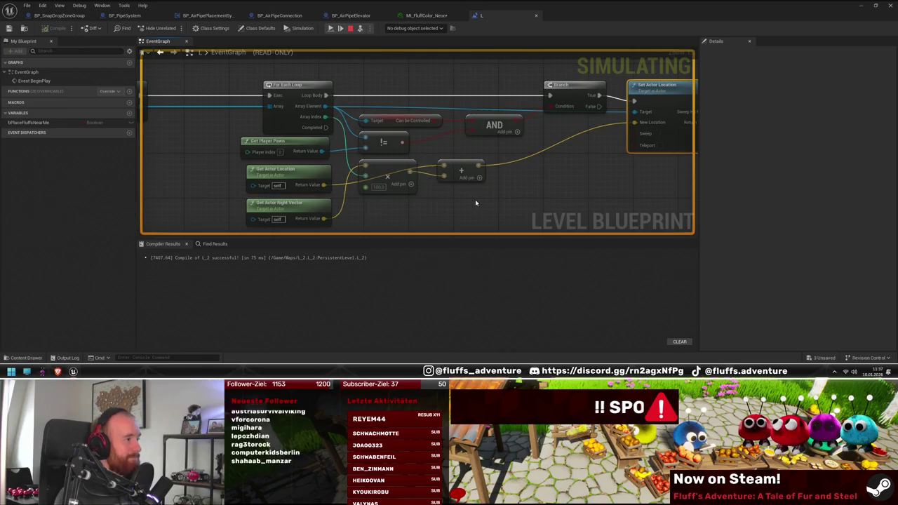
drag(475, 203, 503, 206)
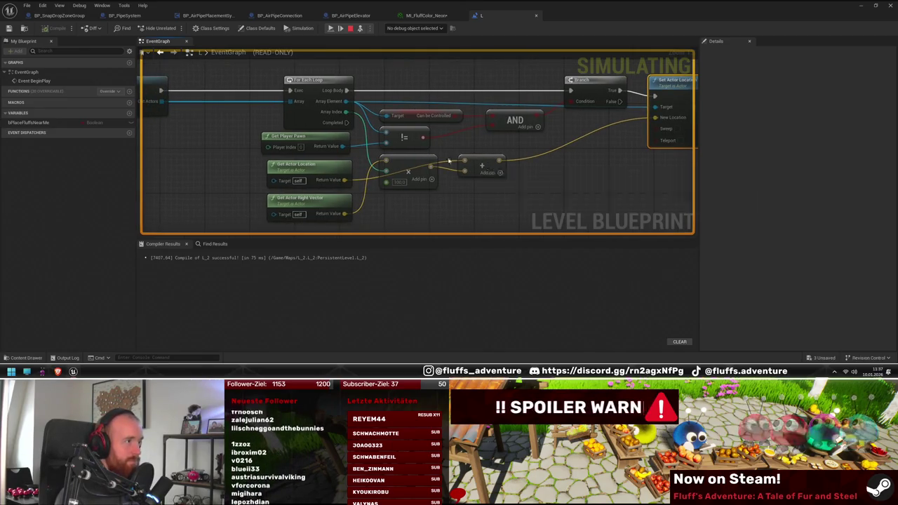
drag(365, 163, 425, 147)
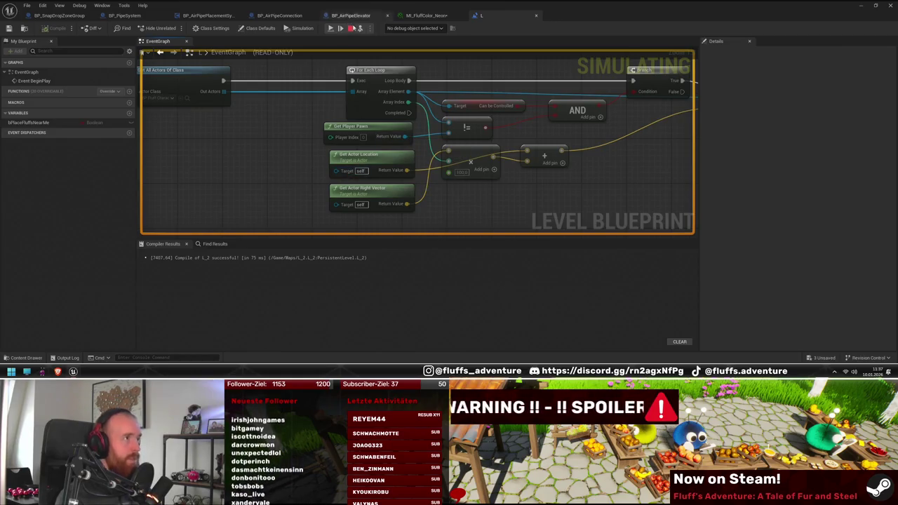
click(352, 28)
- Connect the player pawn to the Get Actor Location and Get Actor Right Vector targets
drag(405, 137, 336, 169)
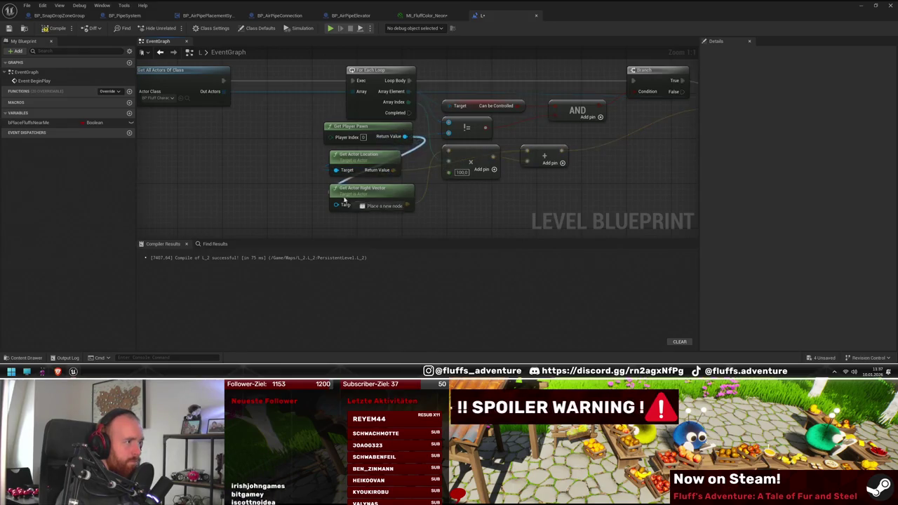
drag(344, 201, 336, 204)
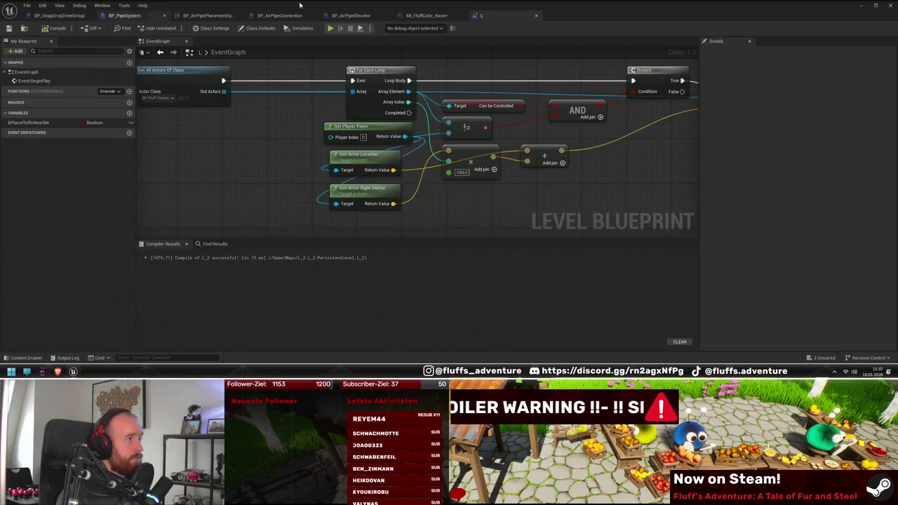
mouse_move(300, 5)
mouse_down()
mouse_move(357, 130)
mouse_move(316, 263)
mouse_up()
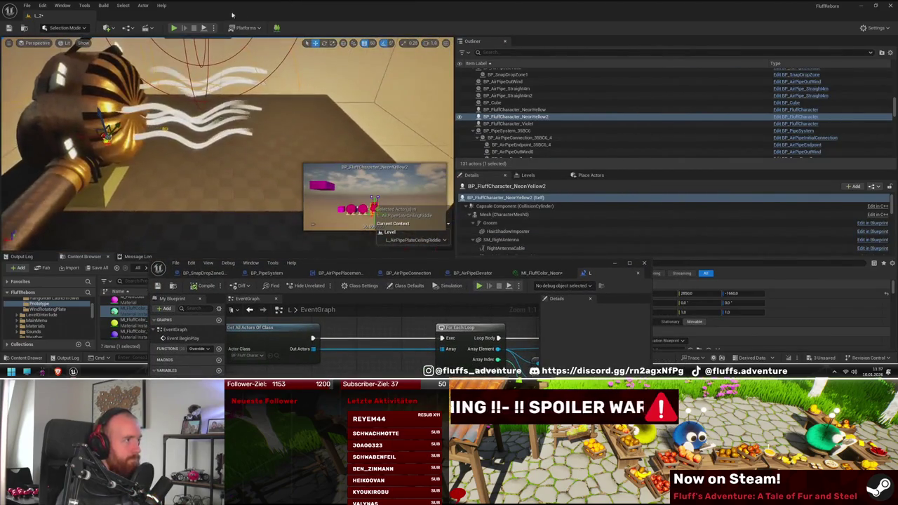
- Run and stop a play test, then bring up the MI_FluffColor_Neon material instance editor
click(175, 28)
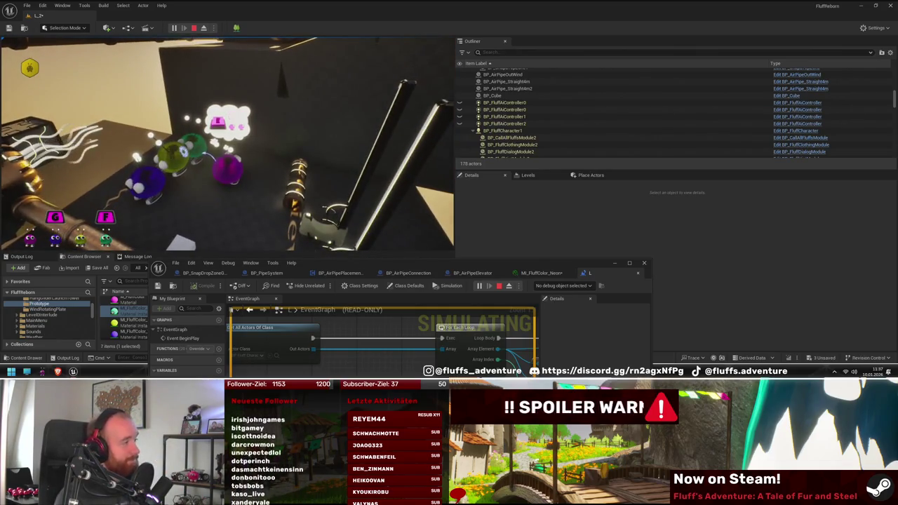
key(Escape)
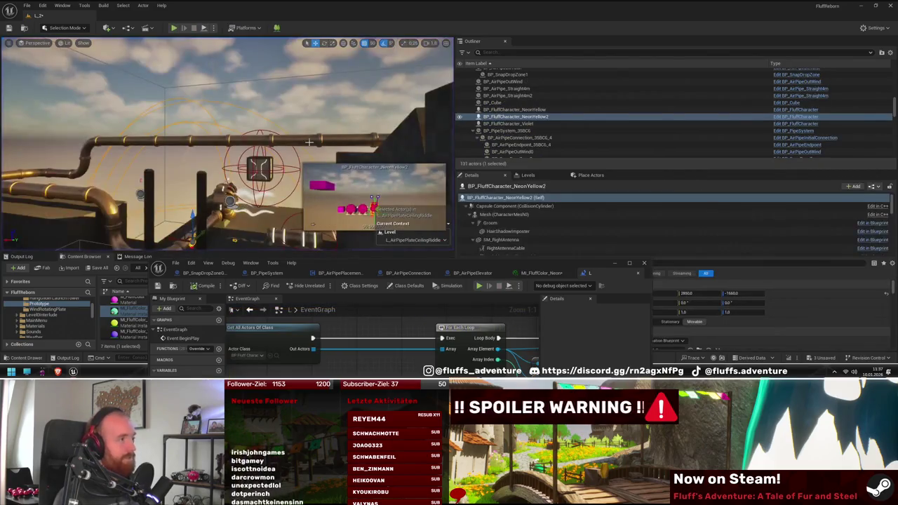
click(542, 273)
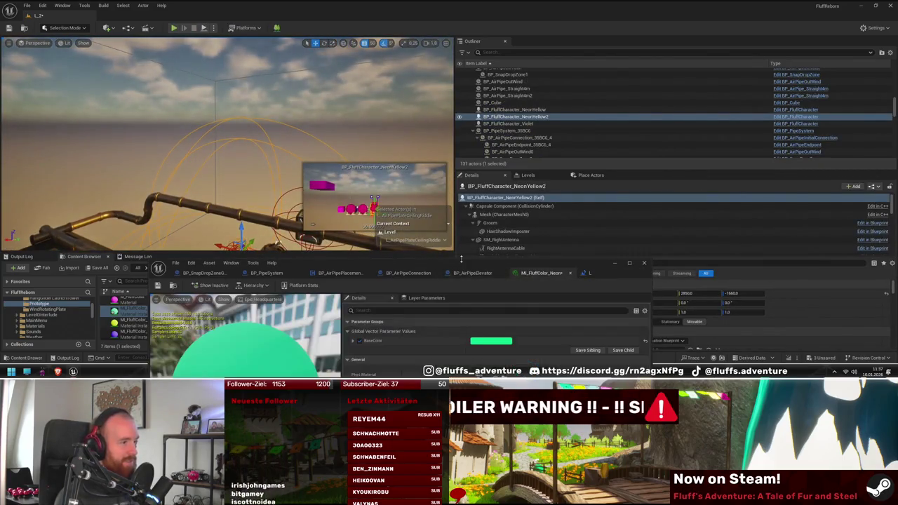
- Open MI_FluffColor_Neon's BaseColor colour picker and position the material editor over the viewport
double_click(465, 265)
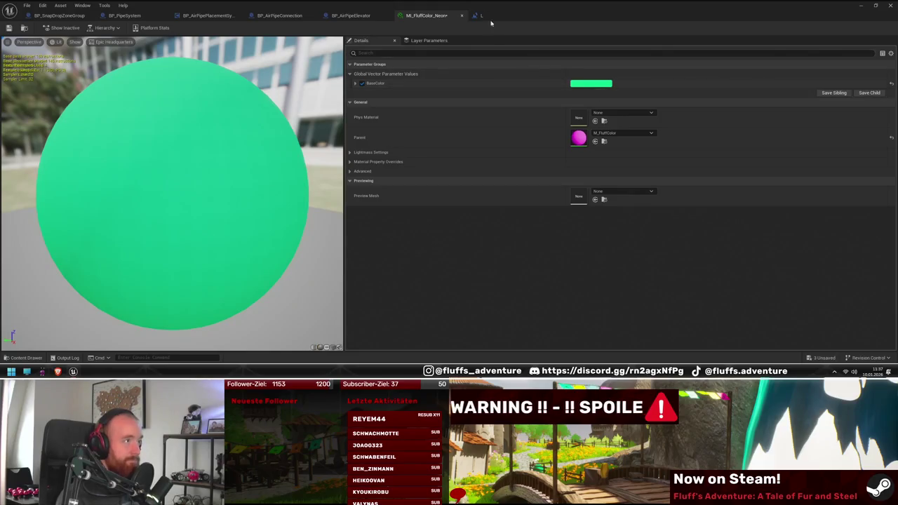
click(578, 85)
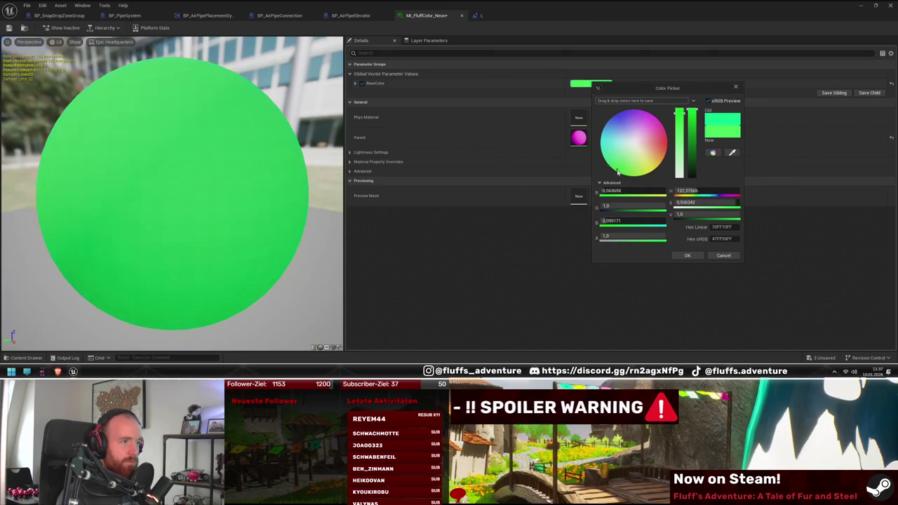
drag(617, 172, 615, 179)
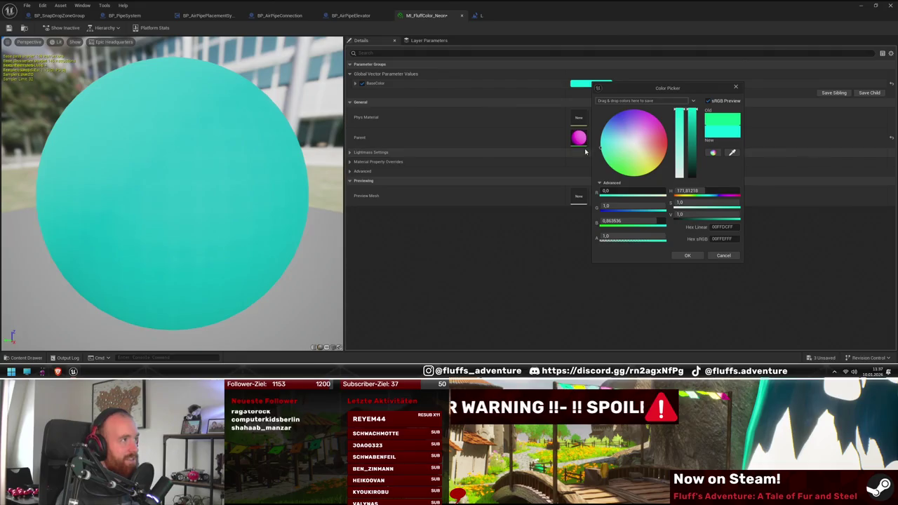
mouse_move(504, 4)
mouse_down()
mouse_move(511, 56)
mouse_move(603, 293)
mouse_up()
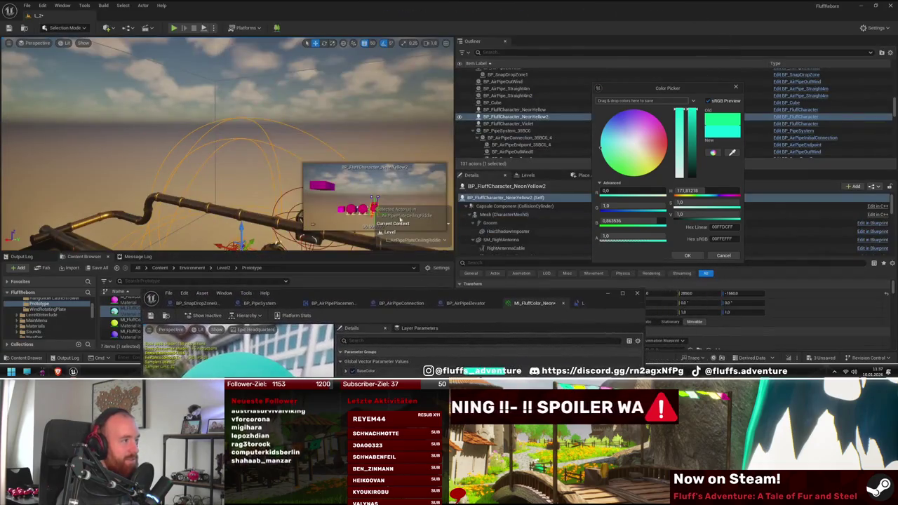
scroll(259, 154, up, 10)
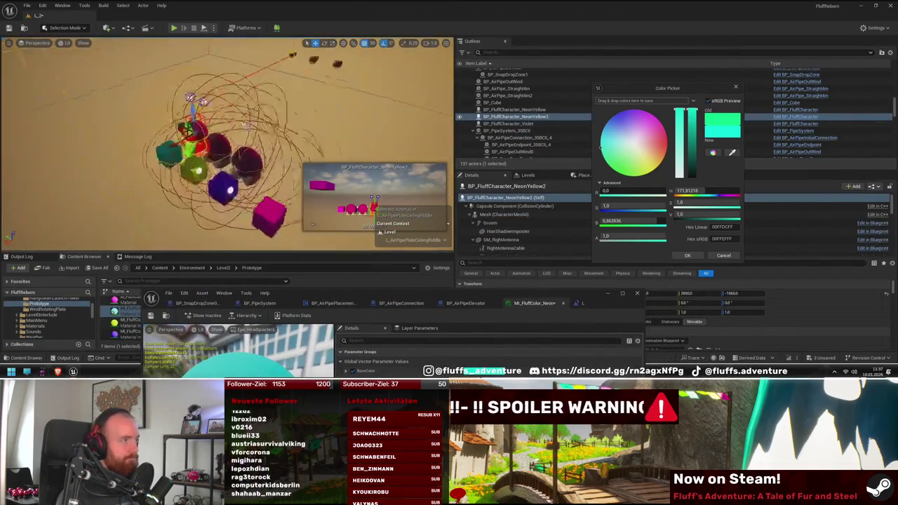
scroll(224, 140, down, 8)
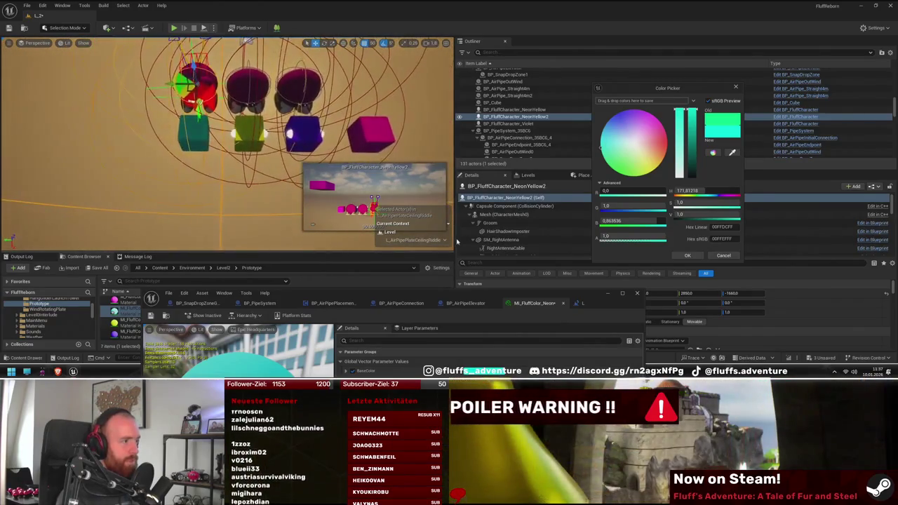
mouse_move(454, 300)
mouse_down()
mouse_move(529, 105)
mouse_move(413, 172)
mouse_up()
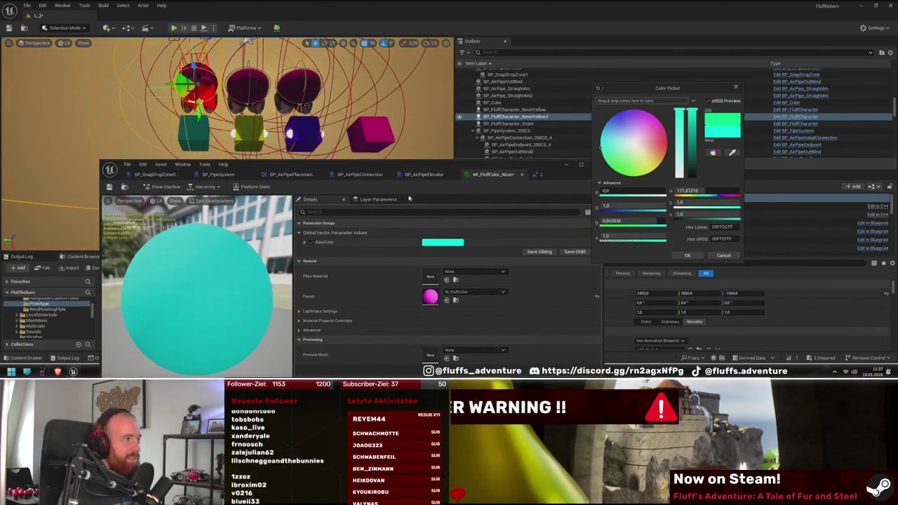
drag(667, 88, 512, 182)
- Adjust the colour wheel from mint green to cyan and confirm the new BaseColor
mouse_move(455, 256)
mouse_down()
mouse_move(462, 274)
mouse_move(430, 235)
mouse_up()
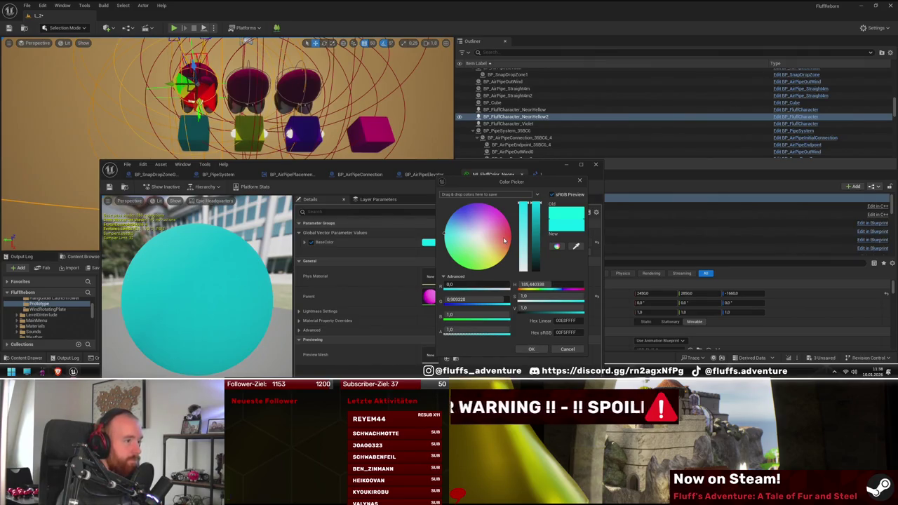
mouse_move(503, 241)
mouse_down()
mouse_move(528, 241)
mouse_move(533, 225)
mouse_move(540, 249)
mouse_up()
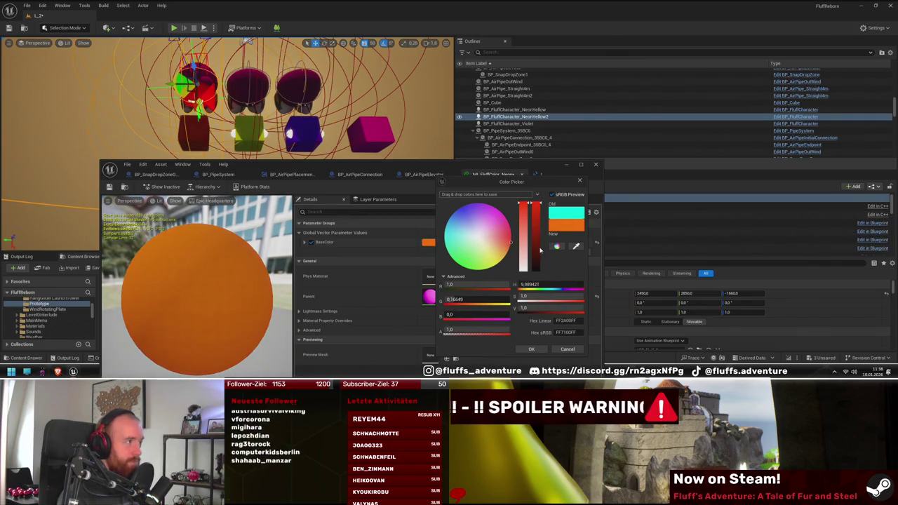
mouse_move(540, 250)
mouse_down()
mouse_move(539, 270)
mouse_move(510, 138)
mouse_move(403, 87)
mouse_move(286, 150)
mouse_up()
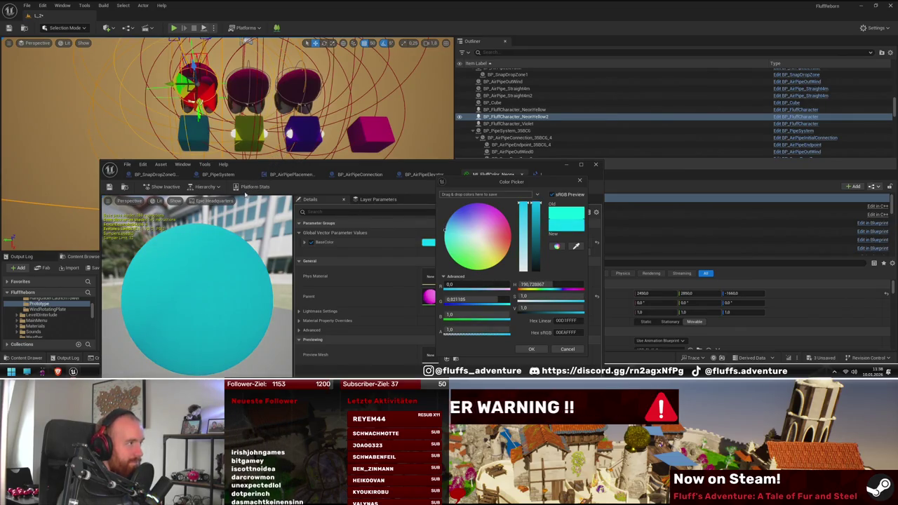
click(532, 349)
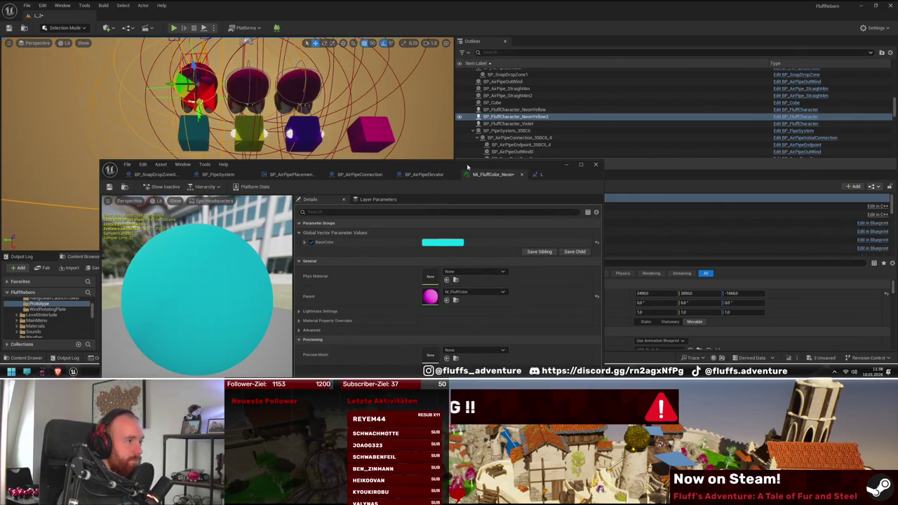
mouse_move(467, 167)
mouse_down()
mouse_move(598, 105)
mouse_move(673, 111)
mouse_up()
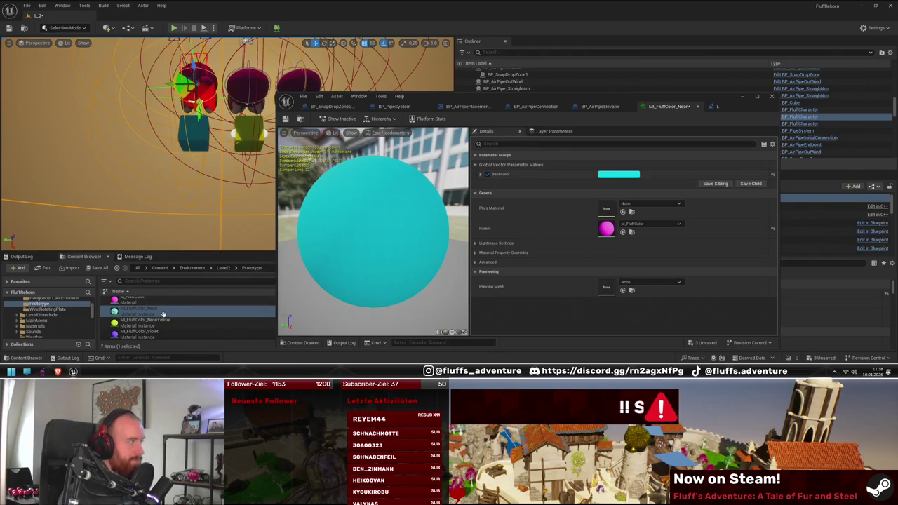
- Rename the material to MI_FluffColor_Cyan and set BP_FluffCharacter_NeonYellow2's Color to cyan
key(F2)
text(Cya)
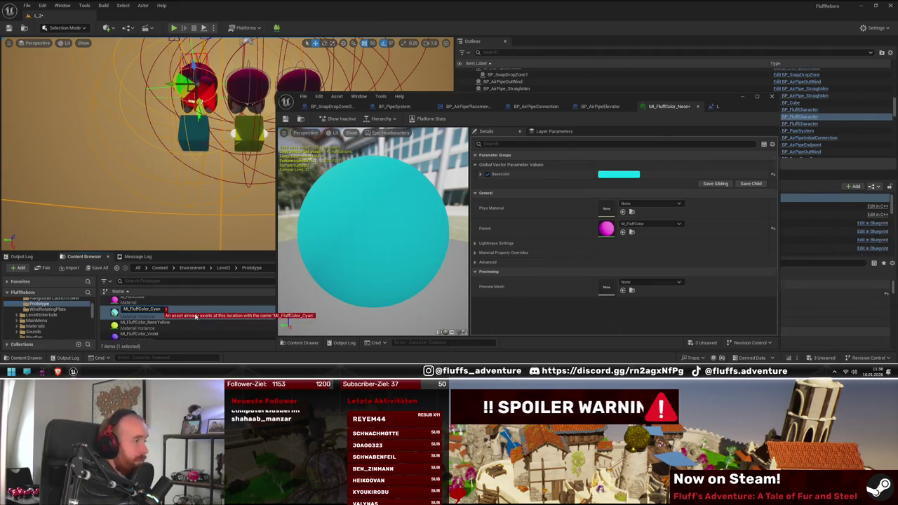
click(196, 318)
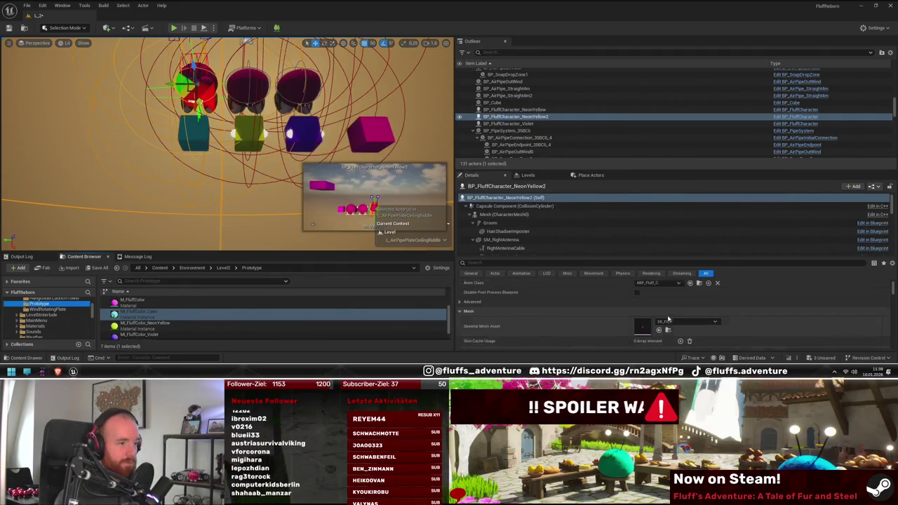
scroll(671, 322, down, 5)
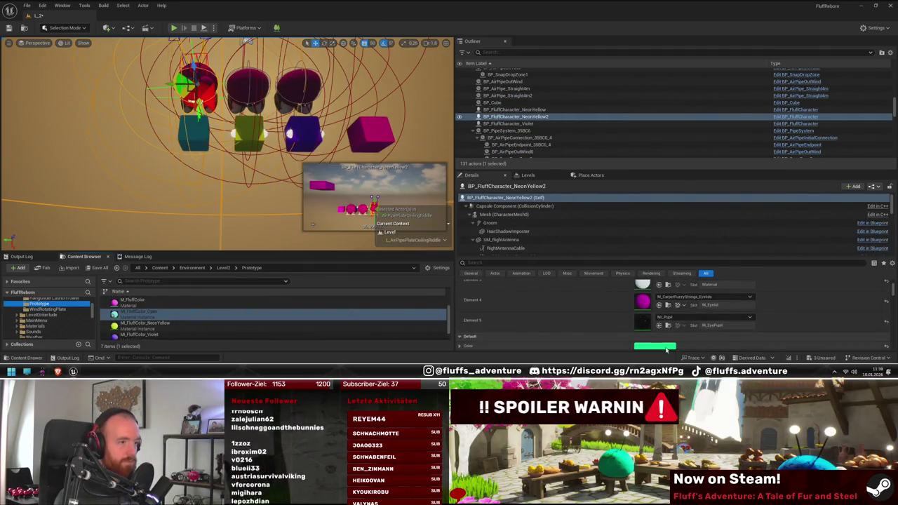
click(654, 346)
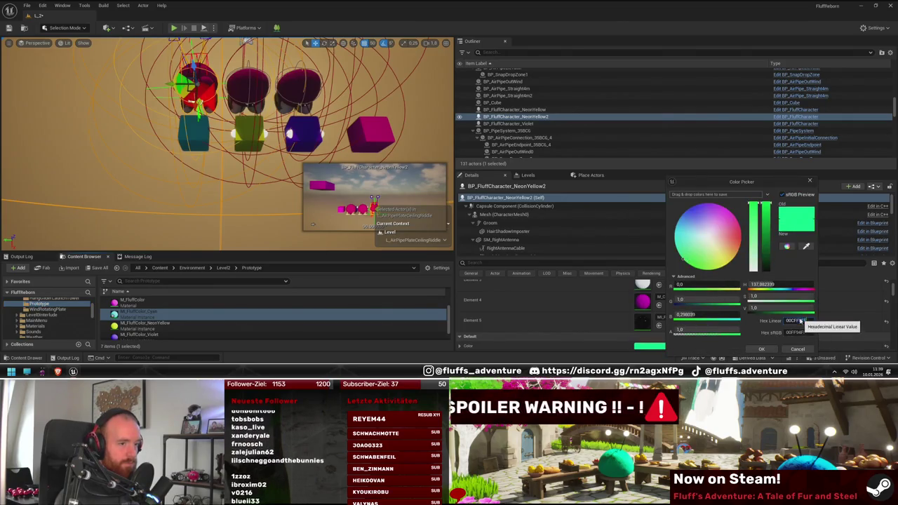
click(761, 348)
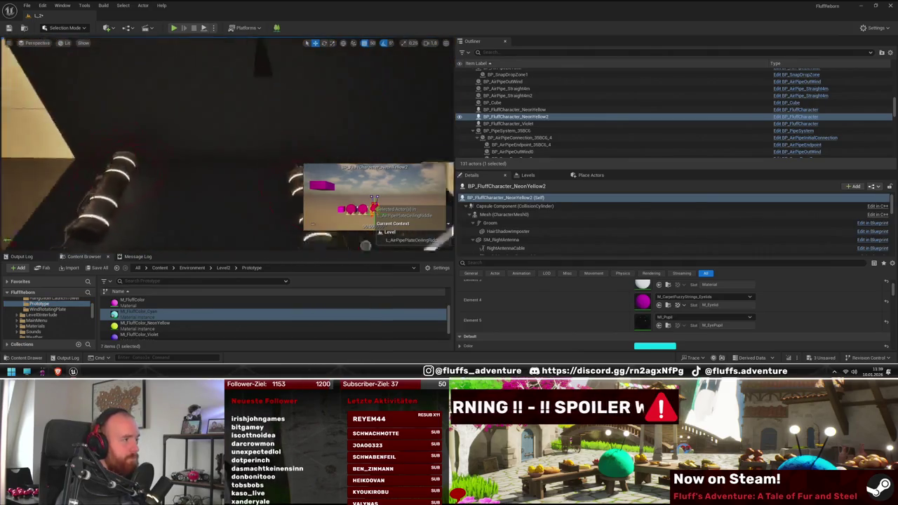
key(alt+p)
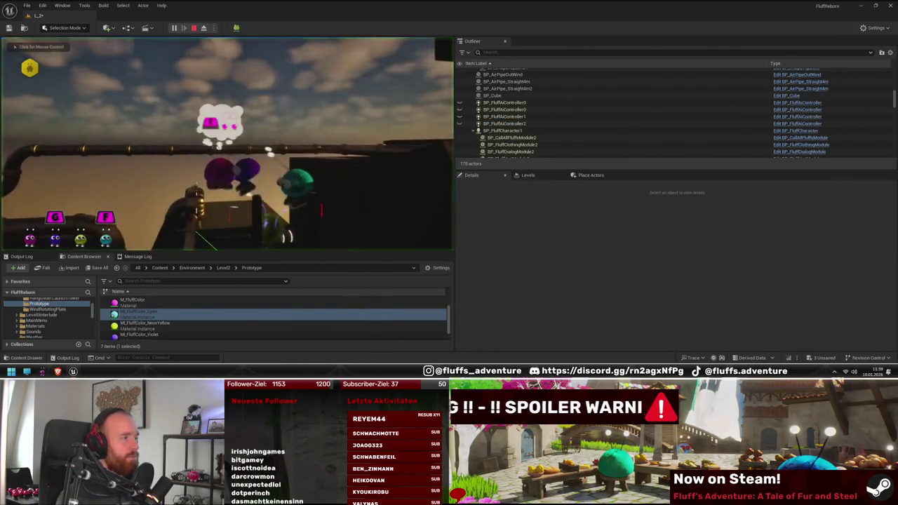
- Play the level with the cyan Fluff, then stop and pan toward the black cube and platform
click(227, 144)
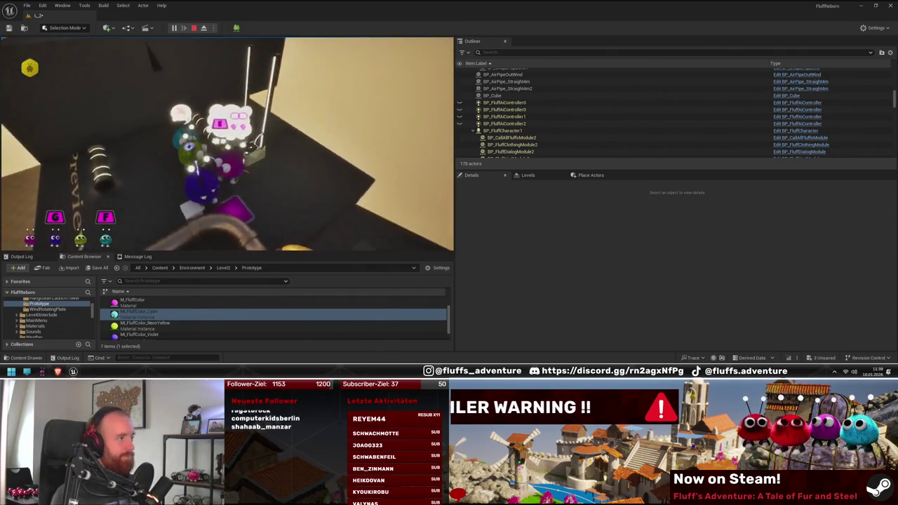
key(Escape)
mouse_move(209, 167)
mouse_down()
mouse_move(242, 207)
mouse_move(221, 206)
mouse_move(266, 197)
mouse_up()
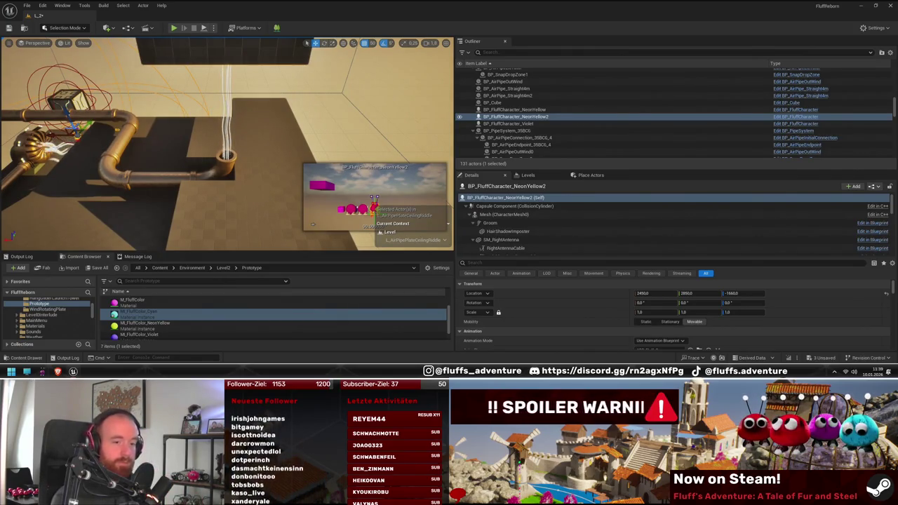
- Orbit around the pipes, select SM_NaniteCube10 on the ceiling, and look up at its underside
drag(257, 201, 210, 195)
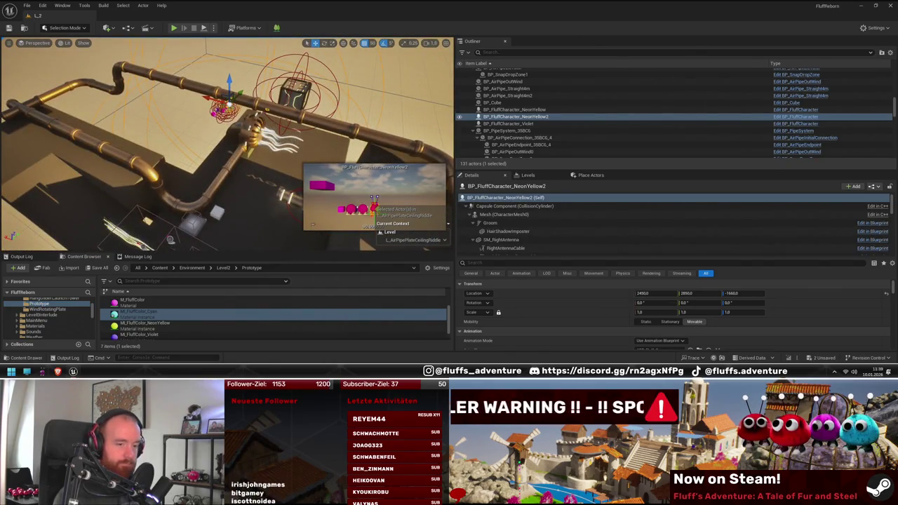
mouse_move(210, 195)
mouse_down()
mouse_move(169, 195)
mouse_move(154, 179)
mouse_up()
click(246, 91)
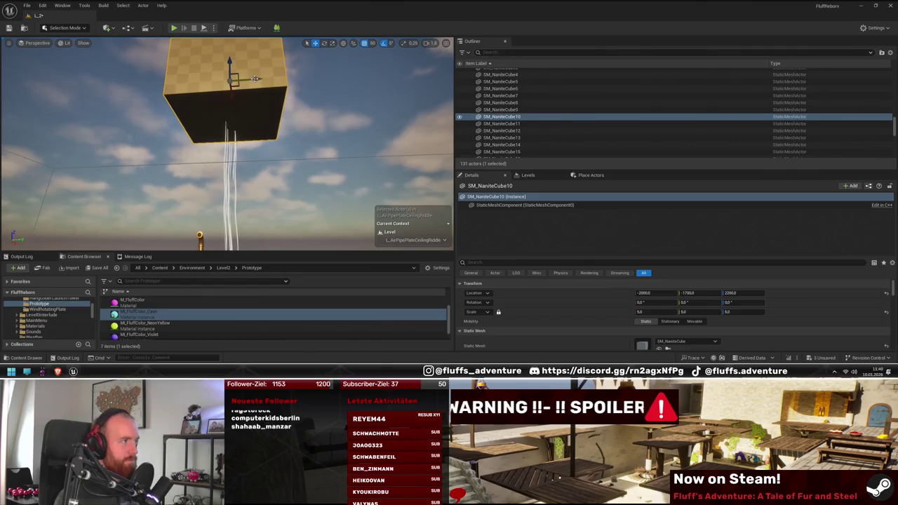
drag(255, 78, 236, 59)
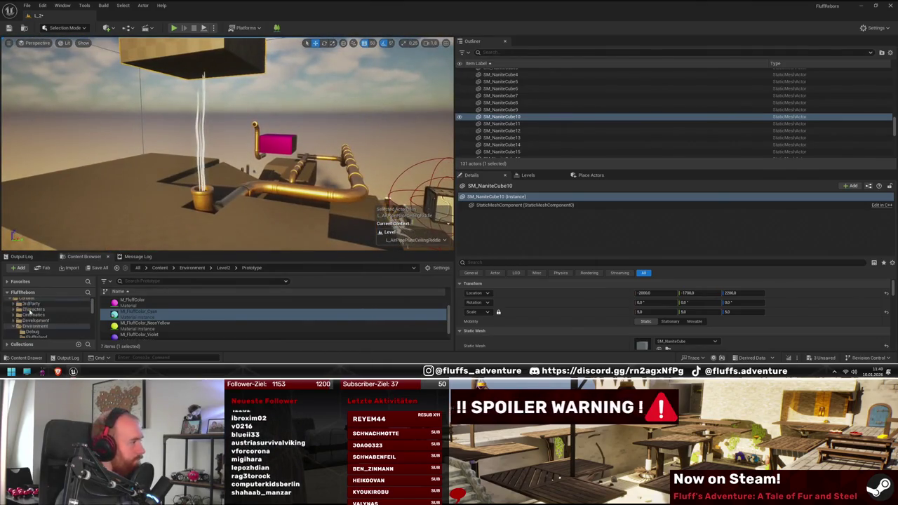
click(18, 301)
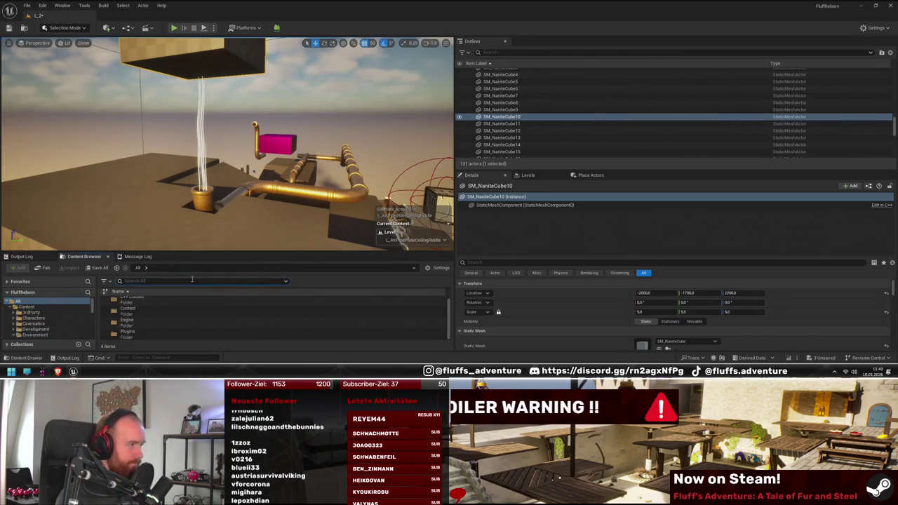
- Search the Content Browser for 'pressure' and drop BP_PressurePlate under the ceiling cube
text(pressure)
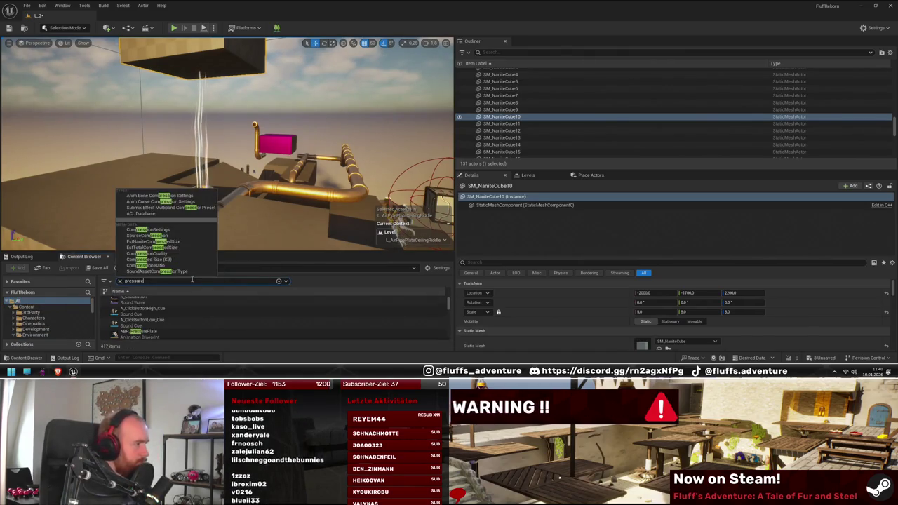
key(Return)
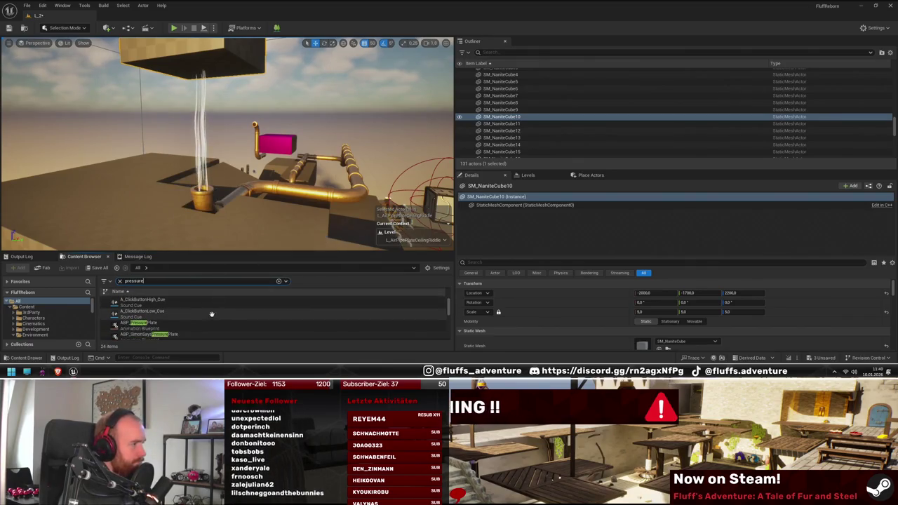
scroll(211, 313, down, 5)
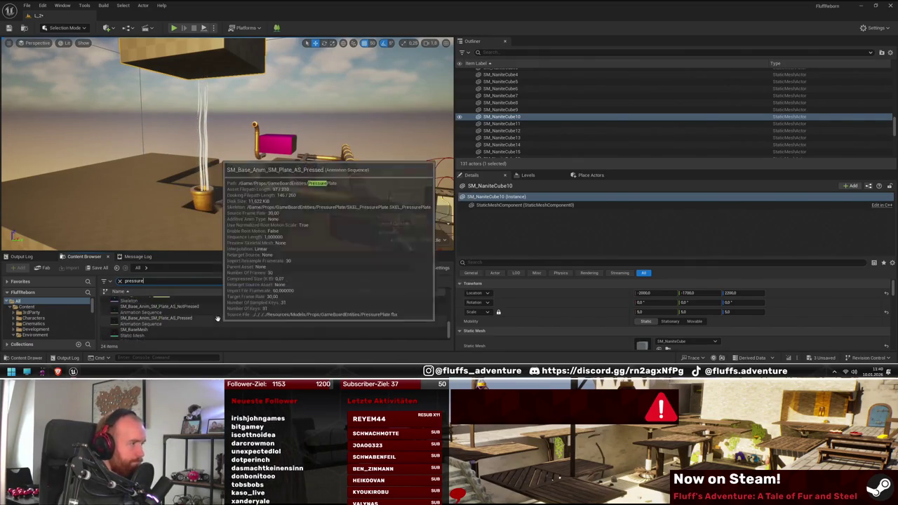
scroll(219, 320, up, 5)
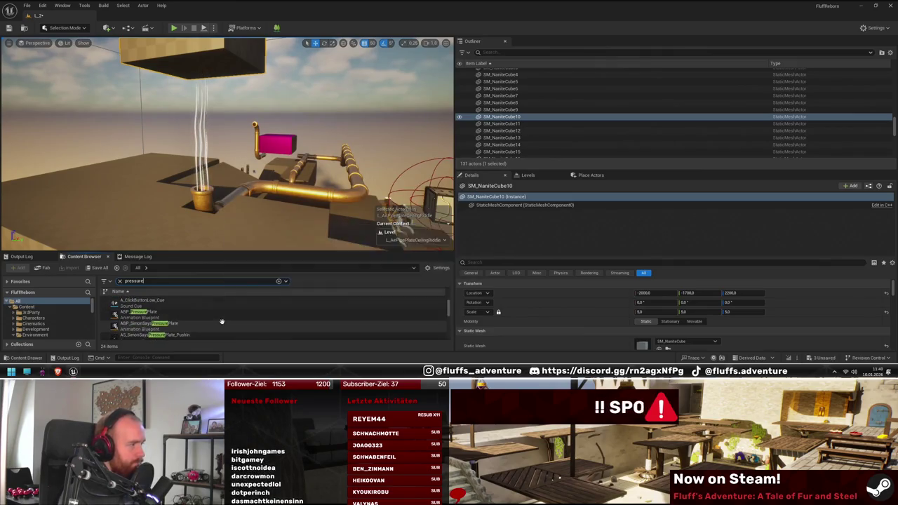
scroll(203, 317, down, 2)
click(199, 315)
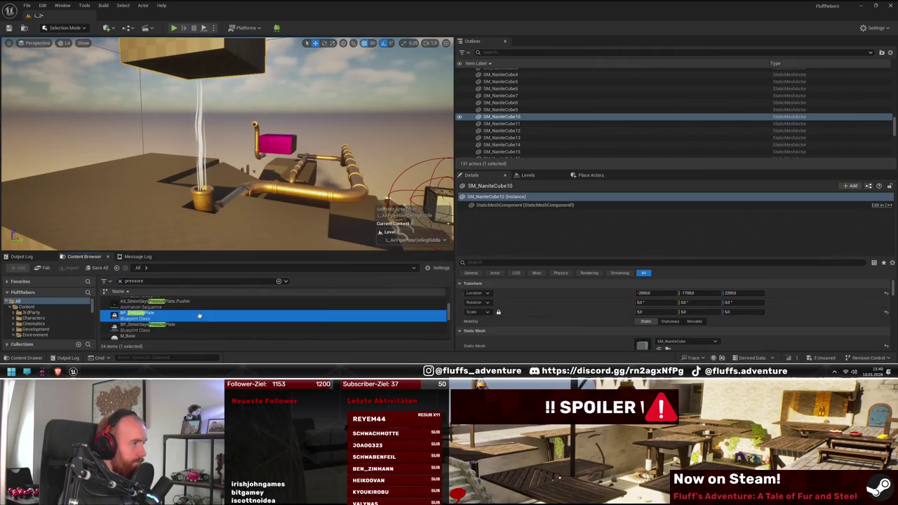
mouse_move(200, 316)
mouse_down()
mouse_move(231, 73)
mouse_move(202, 69)
mouse_up()
- Flip the new pressure plate 180° to face downward and check it from below
key(f)
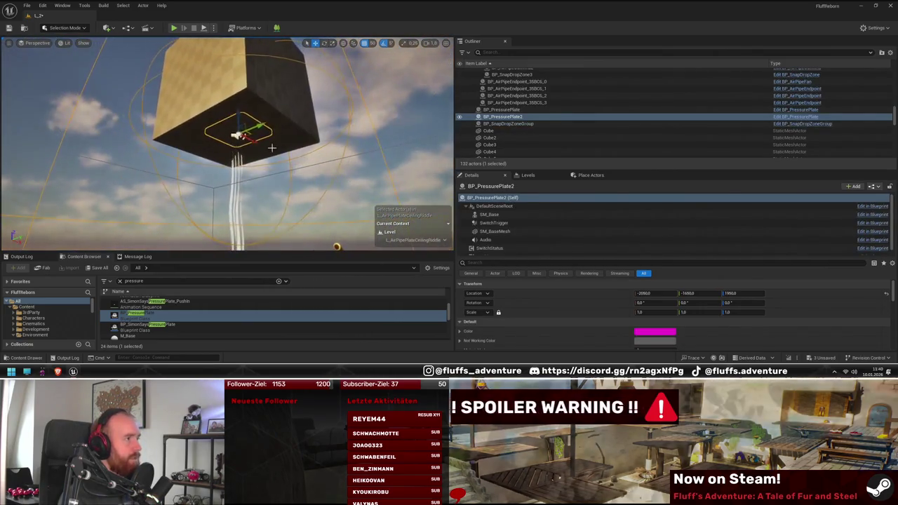
key(e)
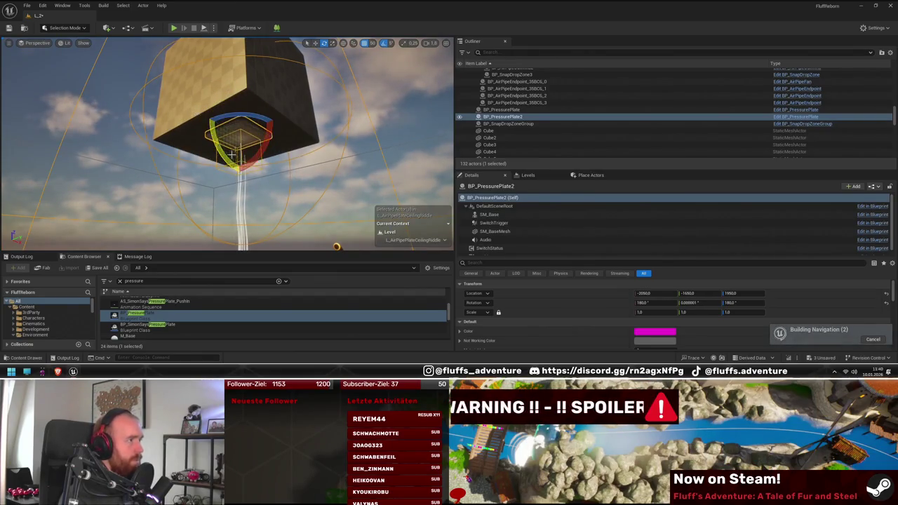
drag(231, 154, 267, 163)
key(w)
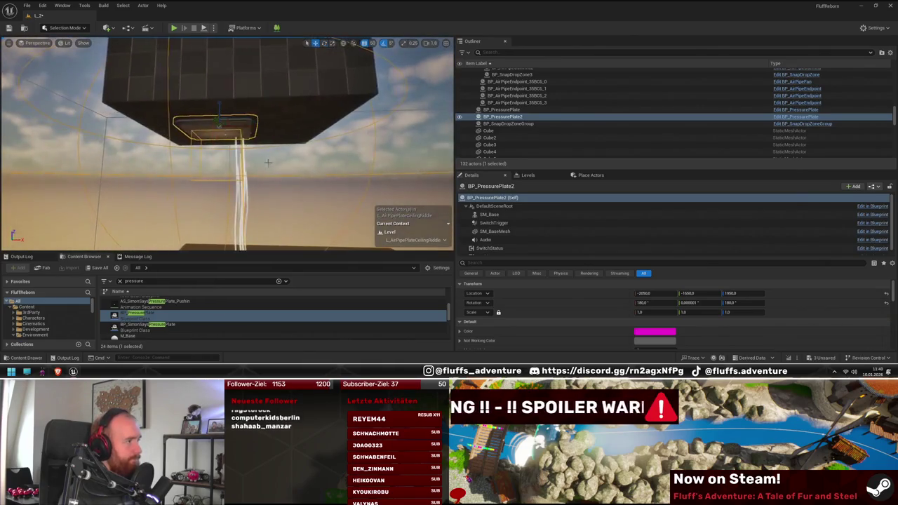
mouse_move(263, 127)
mouse_down()
mouse_move(207, 129)
mouse_move(287, 144)
mouse_up()
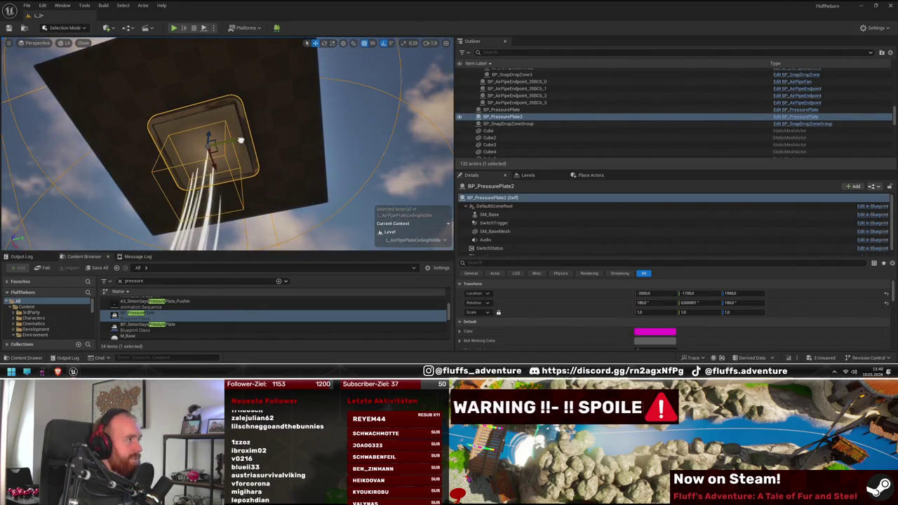
mouse_move(285, 176)
mouse_down()
mouse_move(319, 181)
mouse_move(281, 148)
mouse_move(226, 167)
mouse_move(253, 91)
mouse_up()
- Select Cube5 to check its material, then place the MI_FluffColor_Cyan editor window beside the level
click(238, 112)
click(253, 91)
scroll(679, 311, down, 5)
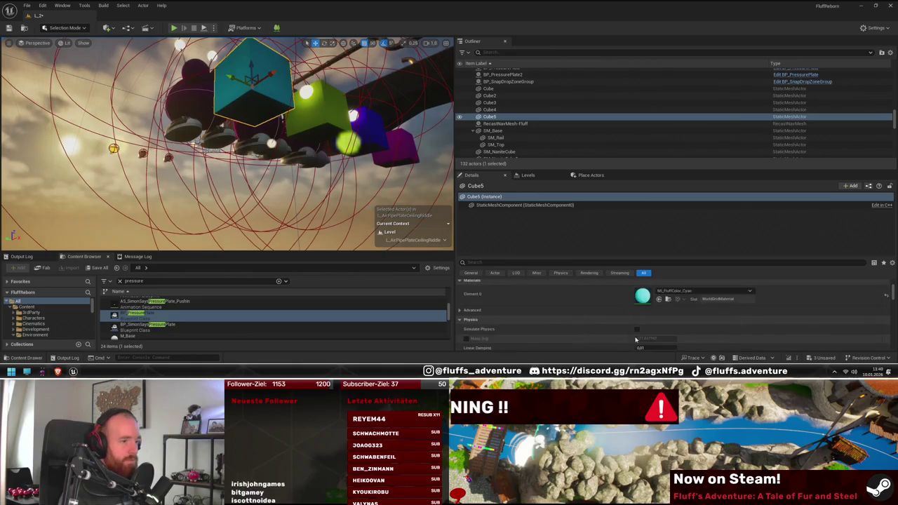
scroll(679, 311, down, 5)
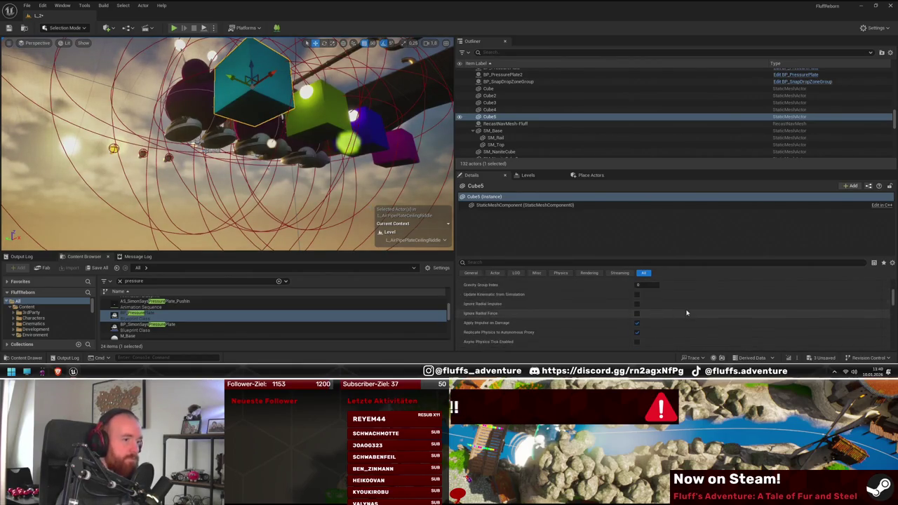
scroll(676, 306, up, 2)
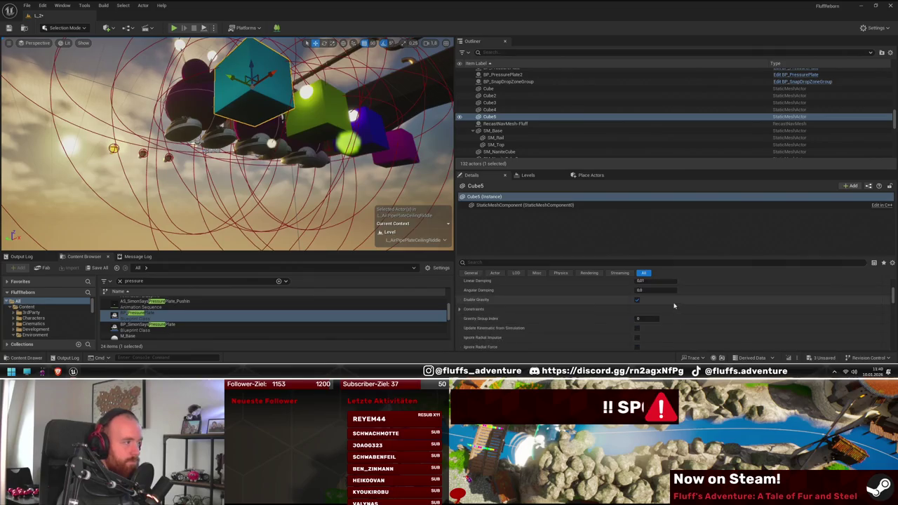
mouse_move(73, 372)
click(78, 330)
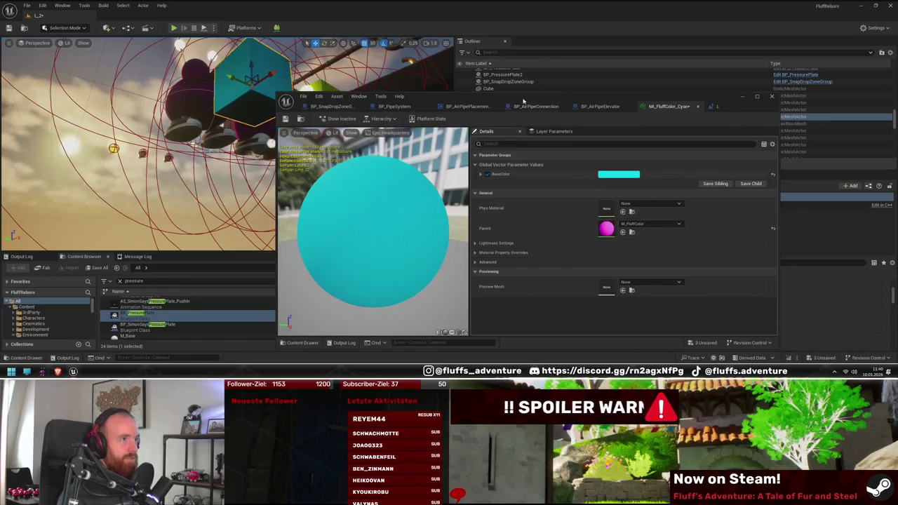
drag(526, 96, 421, 281)
- Set BP_PressurePlate2's Color to cyan and save the changes
key(f)
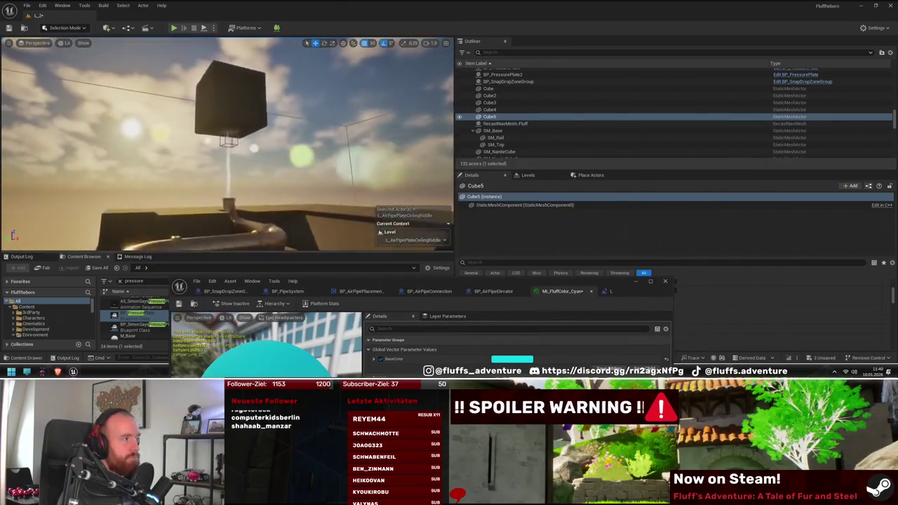
click(245, 107)
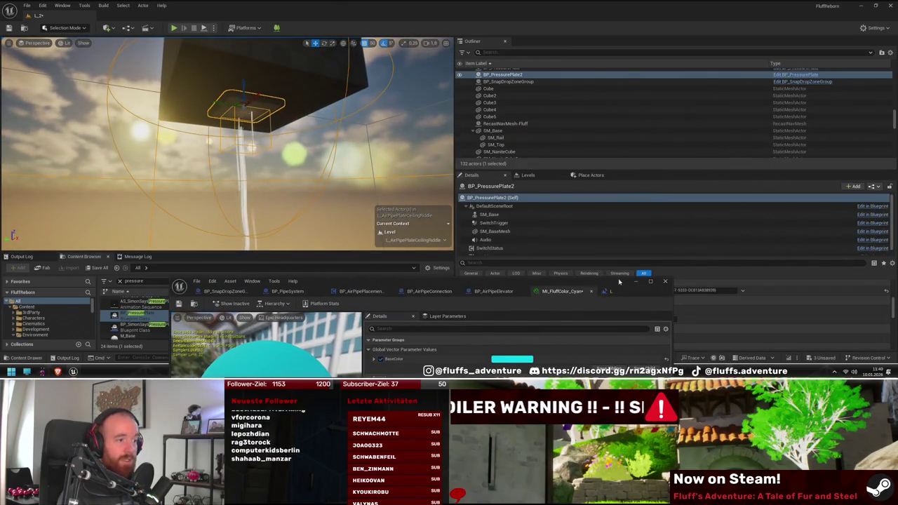
drag(619, 281, 282, 272)
scroll(677, 301, down, 5)
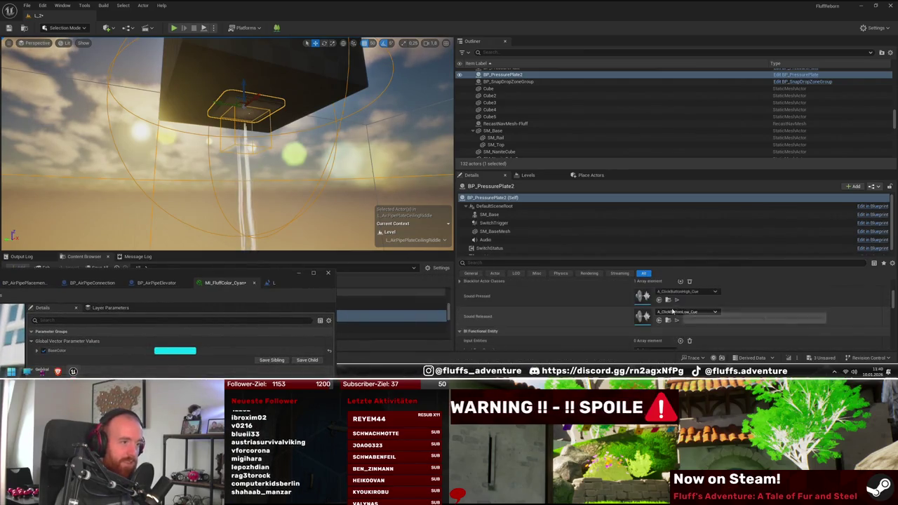
shift+click(695, 301)
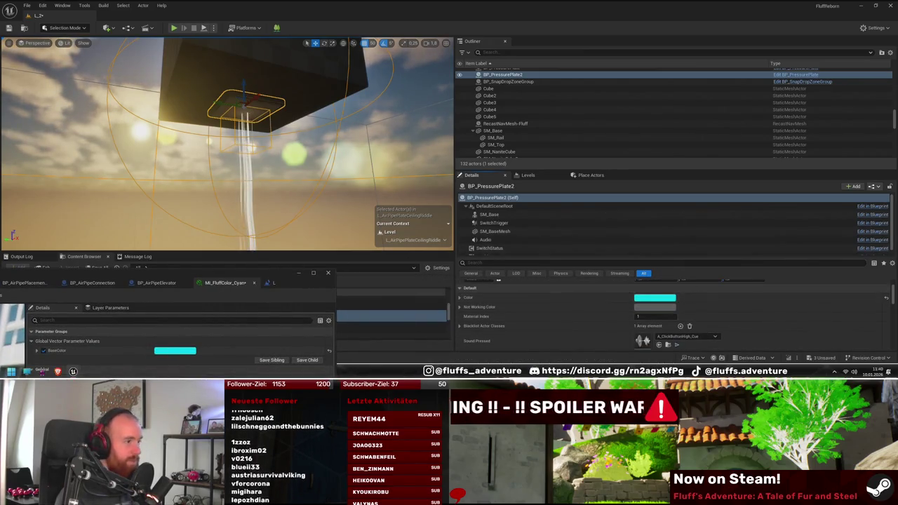
key(ctrl+s)
- Make the grabbable BP_Cube cyan too, then select the ceiling pressure plate again
key(f)
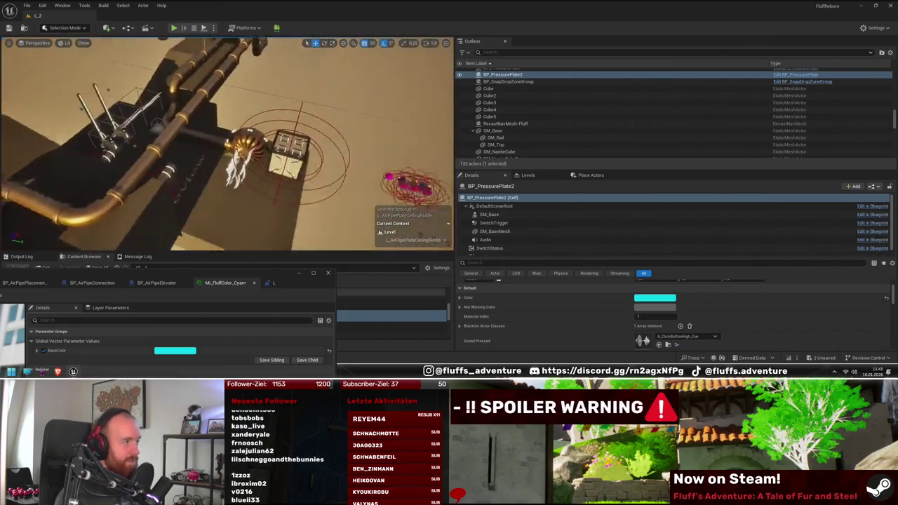
key(ctrl+z)
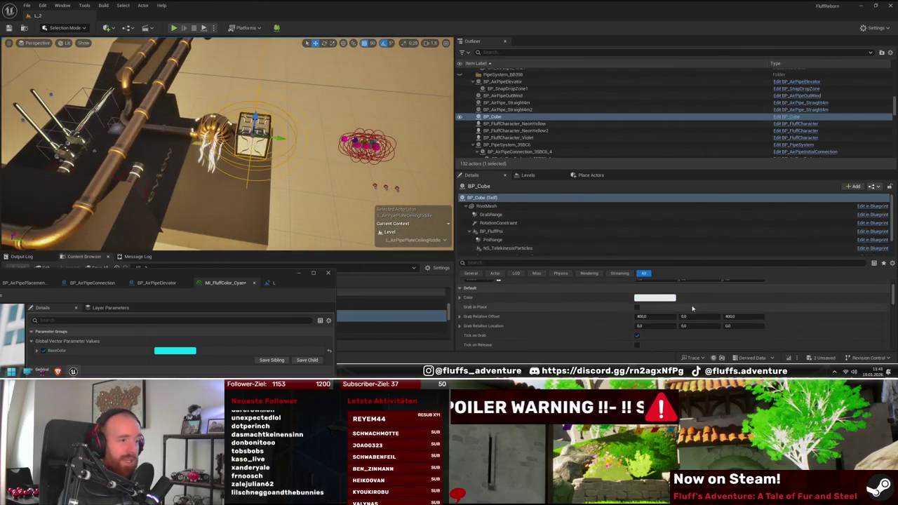
drag(210, 140, 86, 169)
drag(211, 141, 256, 100)
drag(224, 140, 250, 122)
click(249, 121)
- Select the pressure plate together with the ceiling cube, orbit to a side view, and launch Play in Editor
ctrl+click(293, 96)
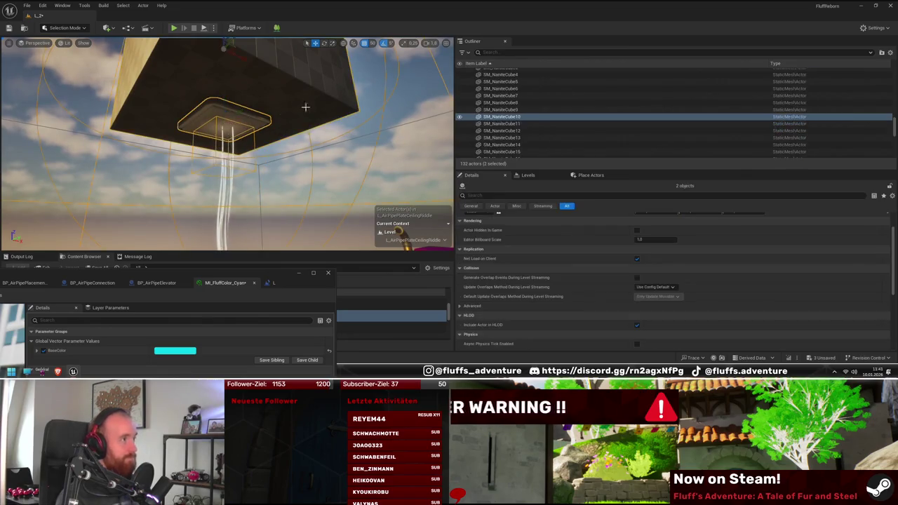
mouse_move(304, 105)
mouse_down()
mouse_move(221, 85)
mouse_move(222, 109)
mouse_move(243, 133)
mouse_move(186, 43)
mouse_up()
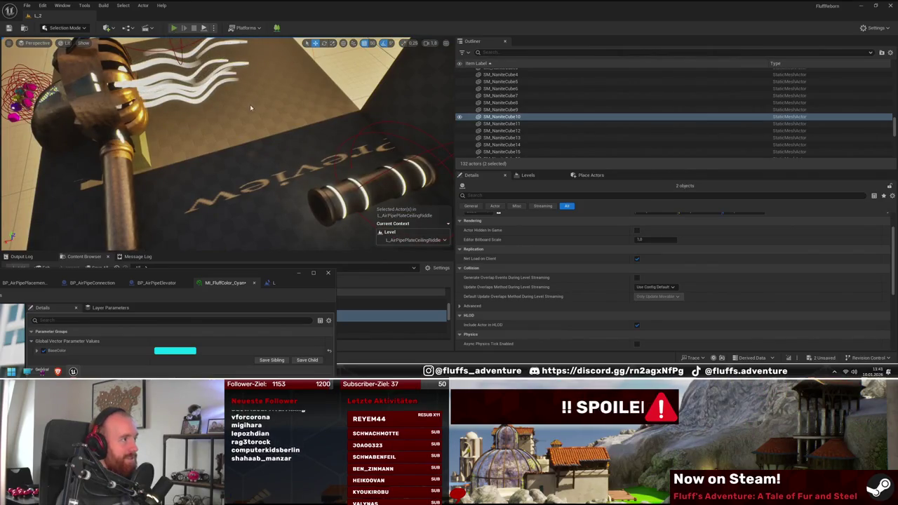
key(alt+p)
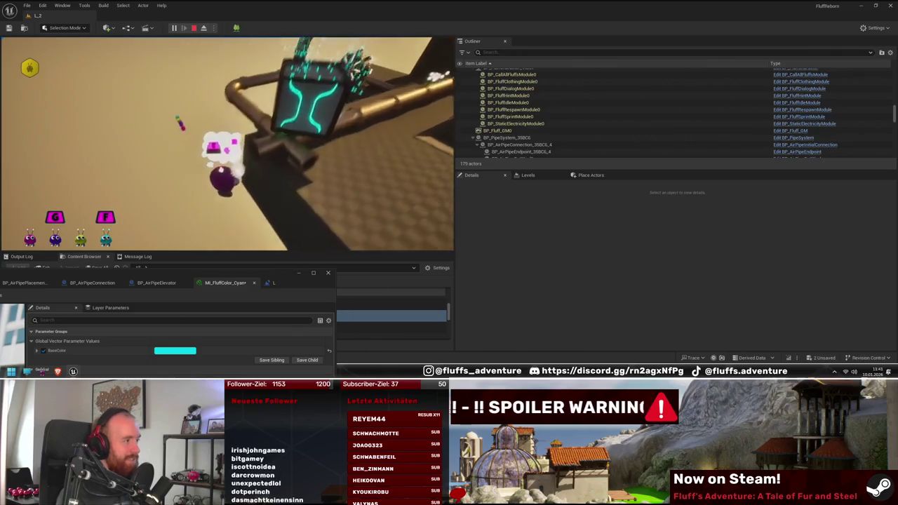
- Stop the running Play-in-Editor session with Esc
key(Escape)
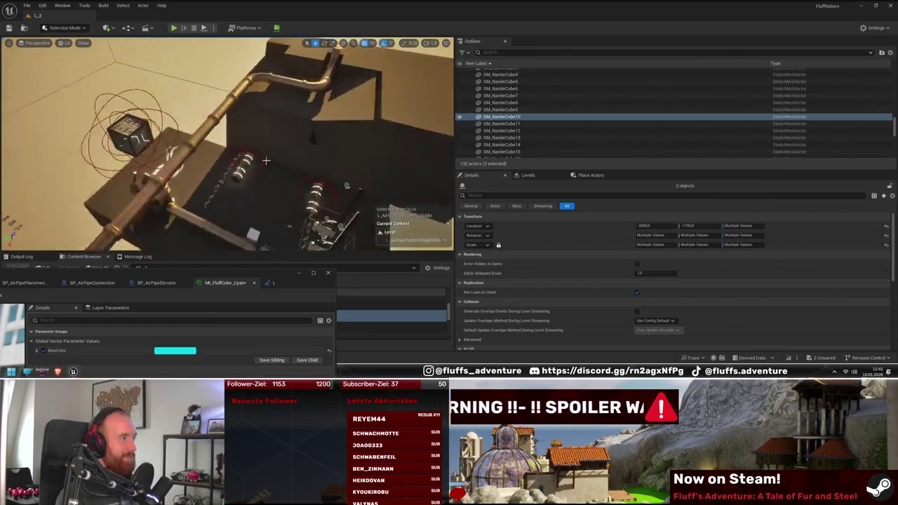
- Place BP_Cube on the ledge at X -1450, Z 1250 and start a play test
click(156, 133)
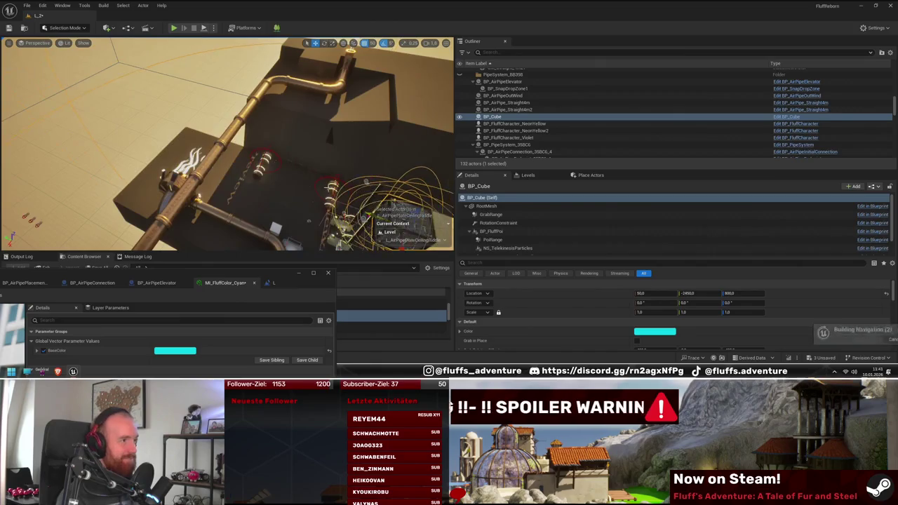
key(f)
key(ctrl+z)
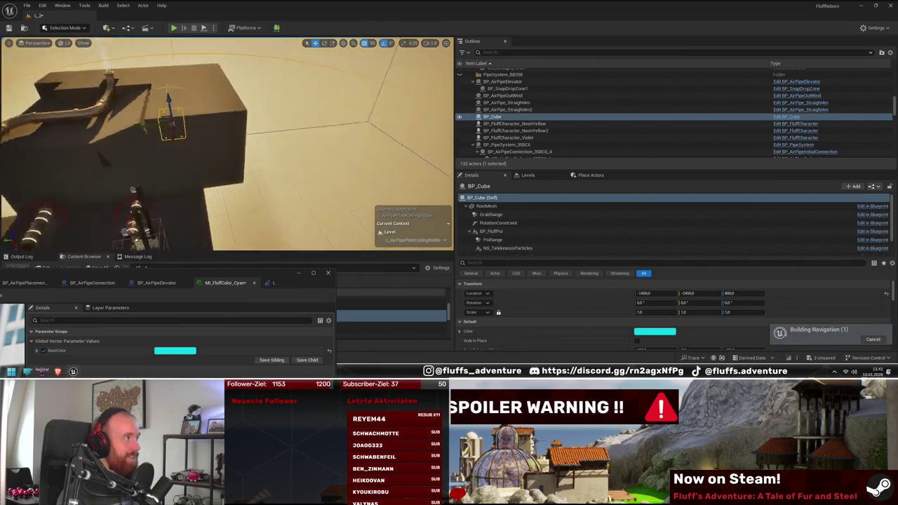
key(ctrl+z)
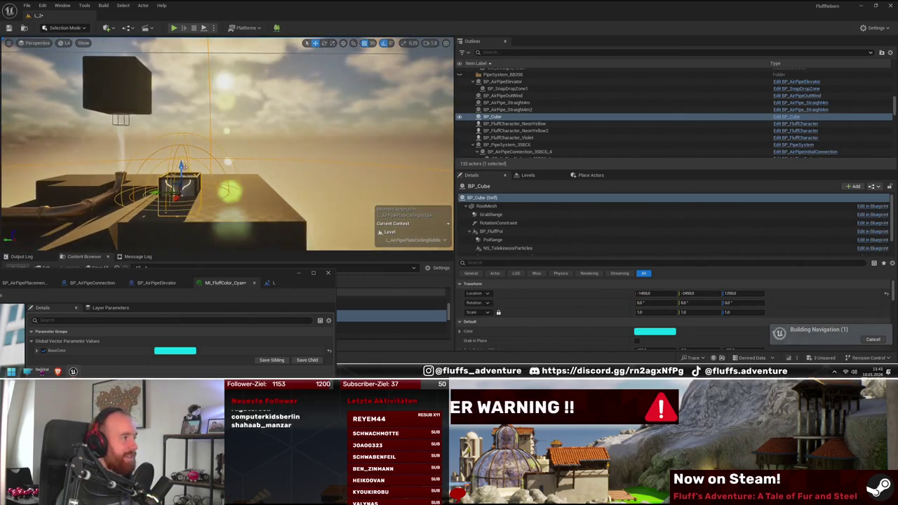
drag(178, 116, 177, 116)
key(alt+p)
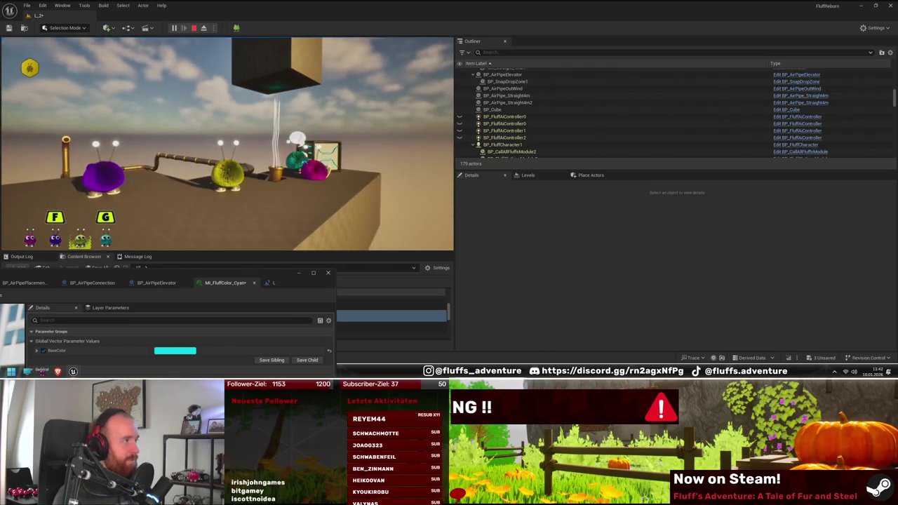
- Stop playing, focus on ceiling cube SM_NaniteCube10, and orbit around it and the pipes
key(Escape)
click(263, 53)
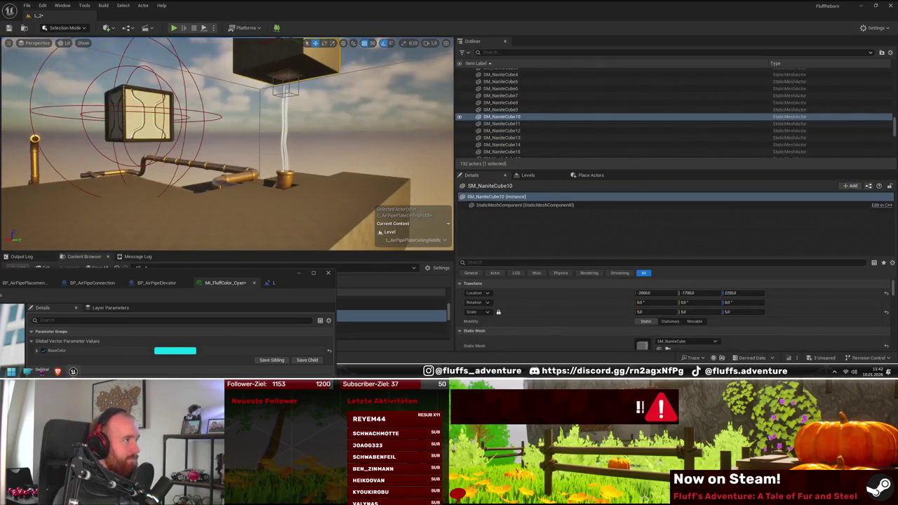
key(f)
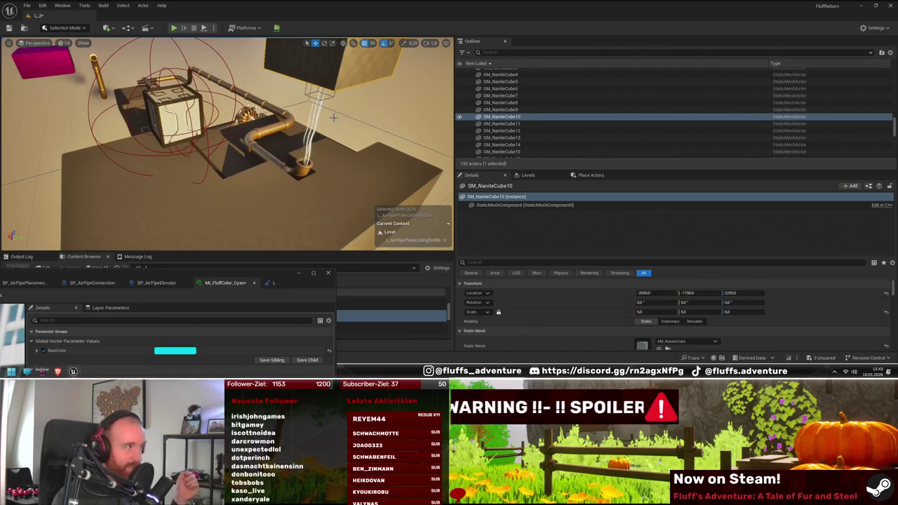
drag(334, 118, 334, 118)
drag(373, 181, 374, 180)
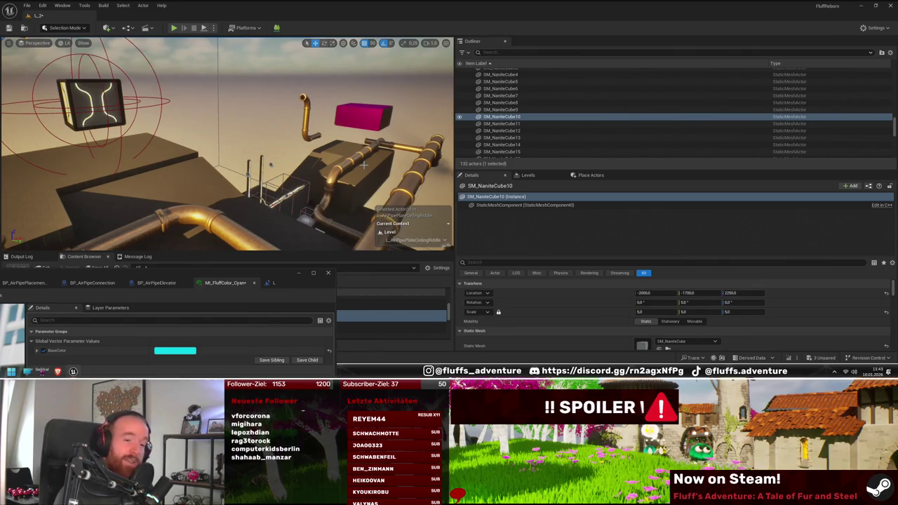
drag(346, 168, 346, 169)
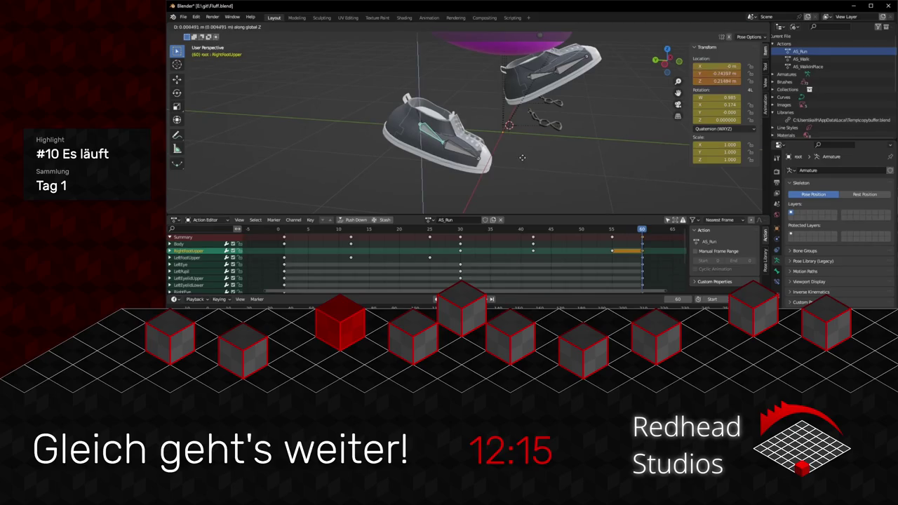
- Raise and tilt the RightFootUpper bone to adjust the foot's height at frame 60
click(522, 154)
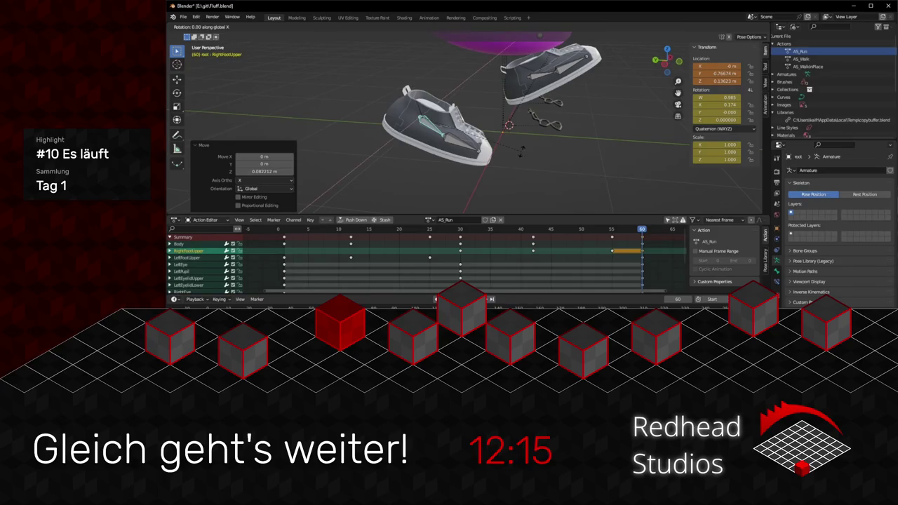
click(545, 138)
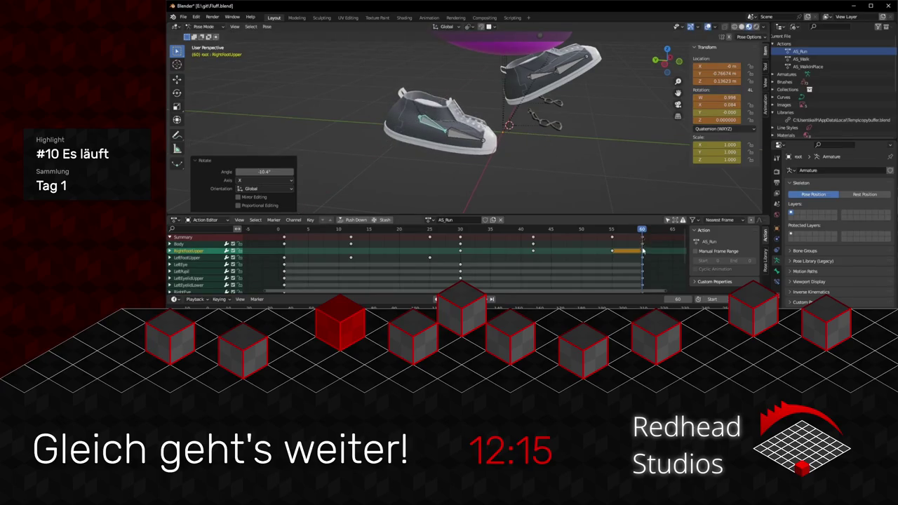
click(643, 253)
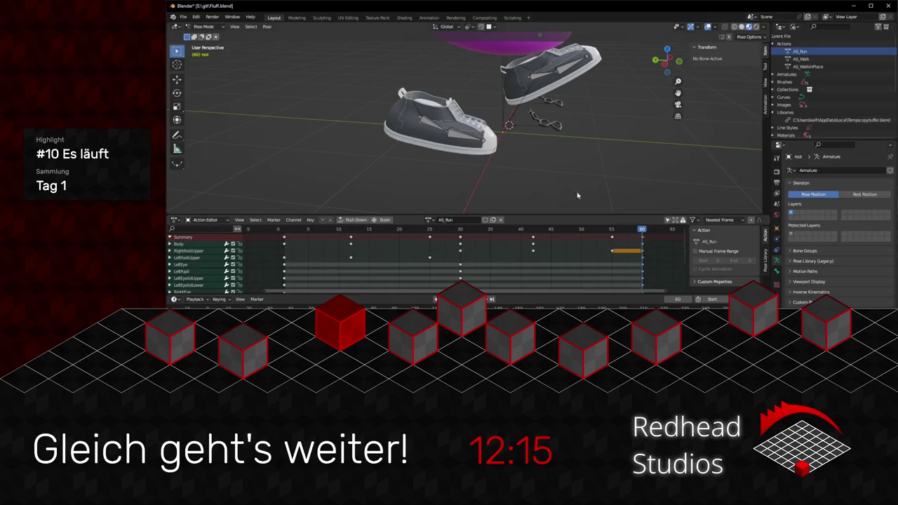
click(424, 122)
key(g)
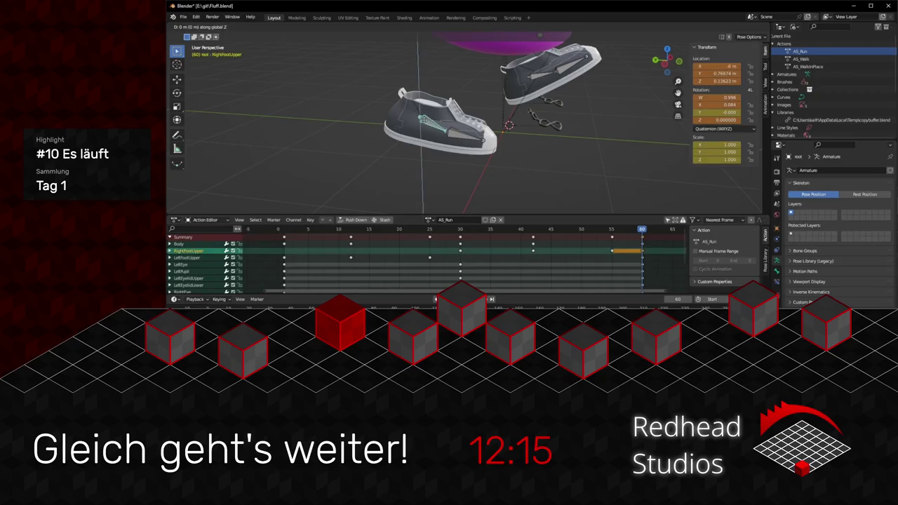
click(593, 220)
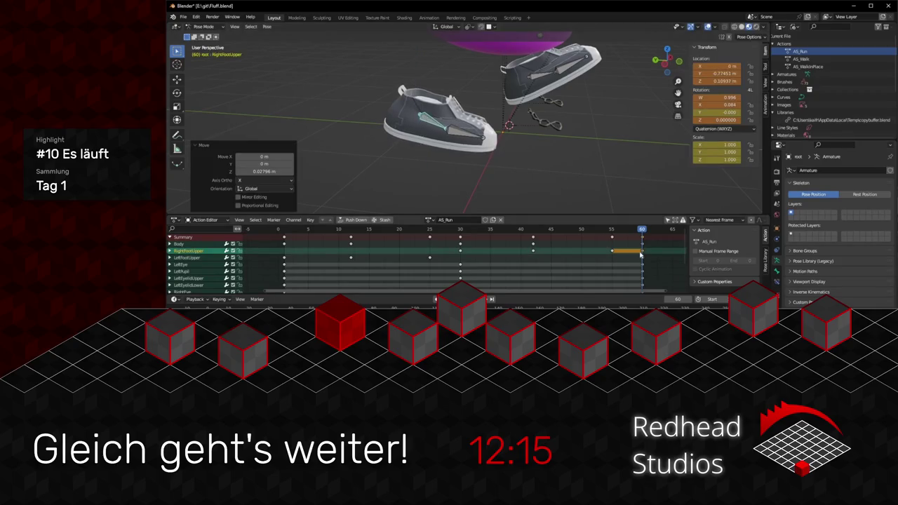
click(643, 254)
- Duplicate the frame-60 keys 59 frames back to the action's start, then review the run cycle
key(g)
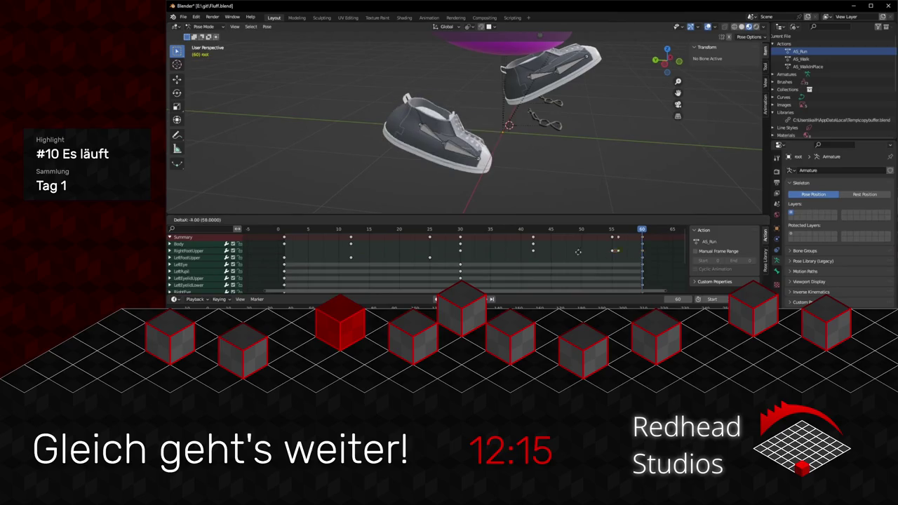
click(284, 255)
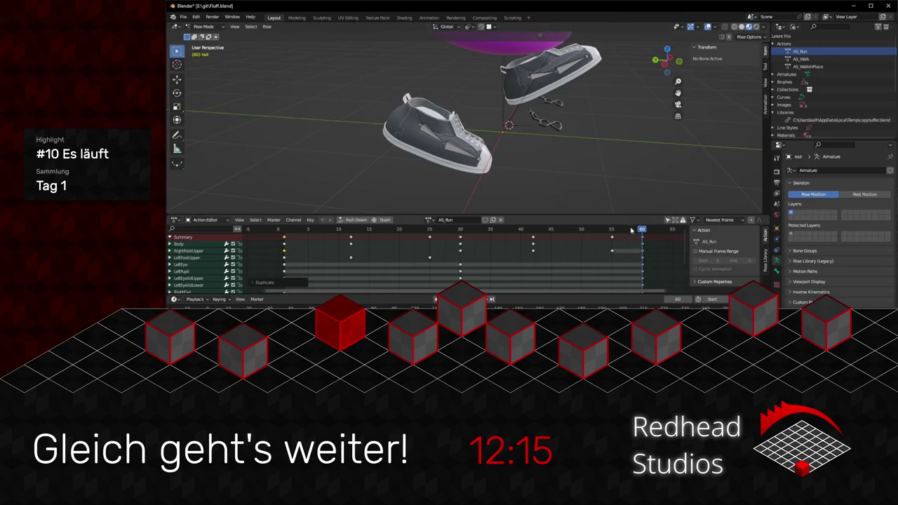
key(space)
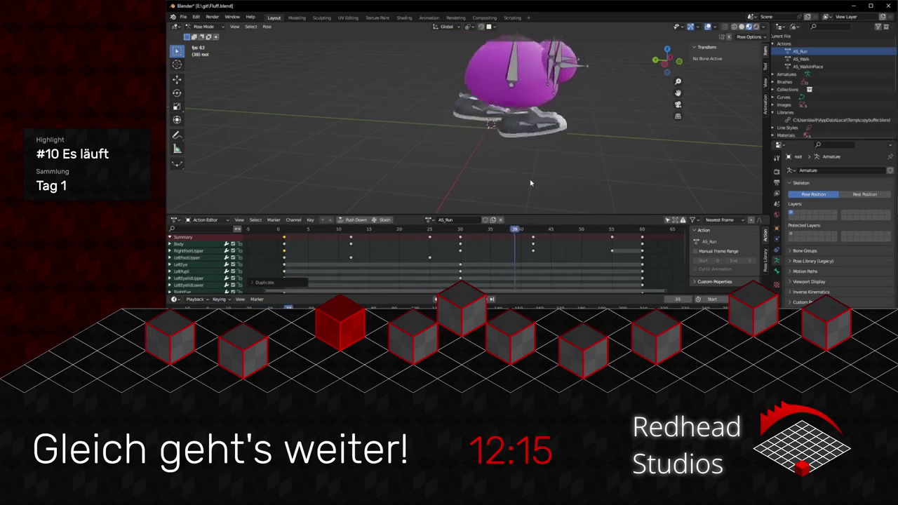
click(641, 252)
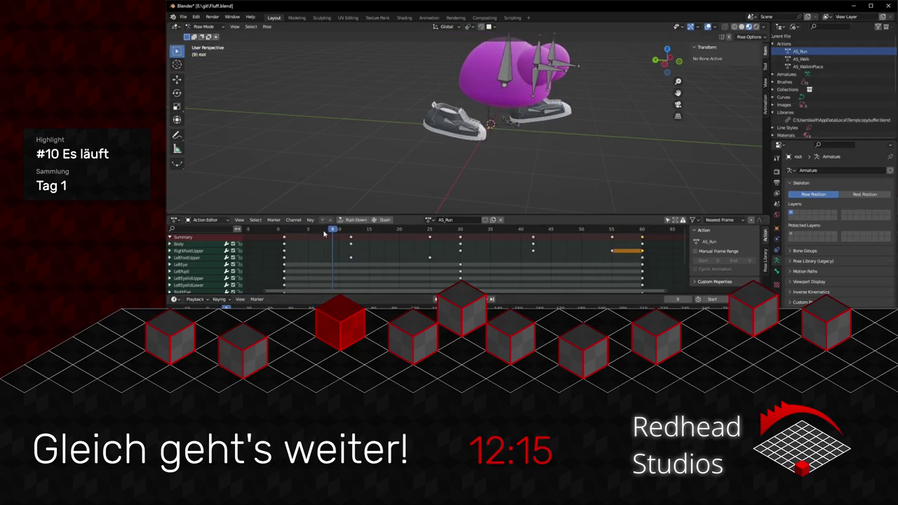
drag(324, 234, 637, 242)
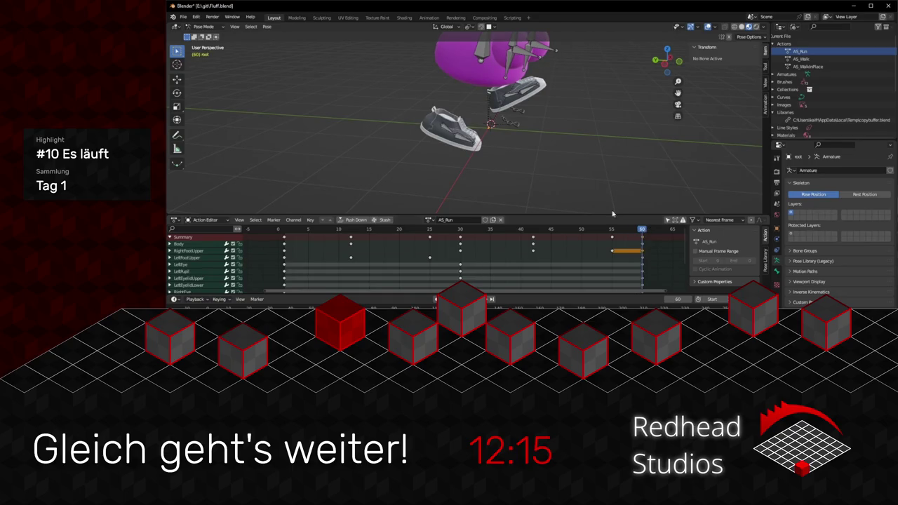
click(443, 131)
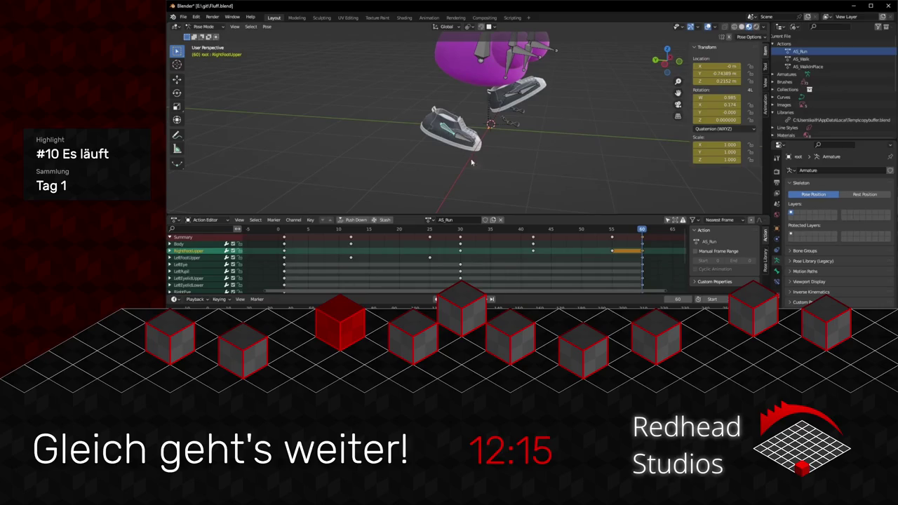
- Tilt the right foot -6° on X, shift it on Z and Y, and key the pose at frame 60
scroll(472, 163, up, 5)
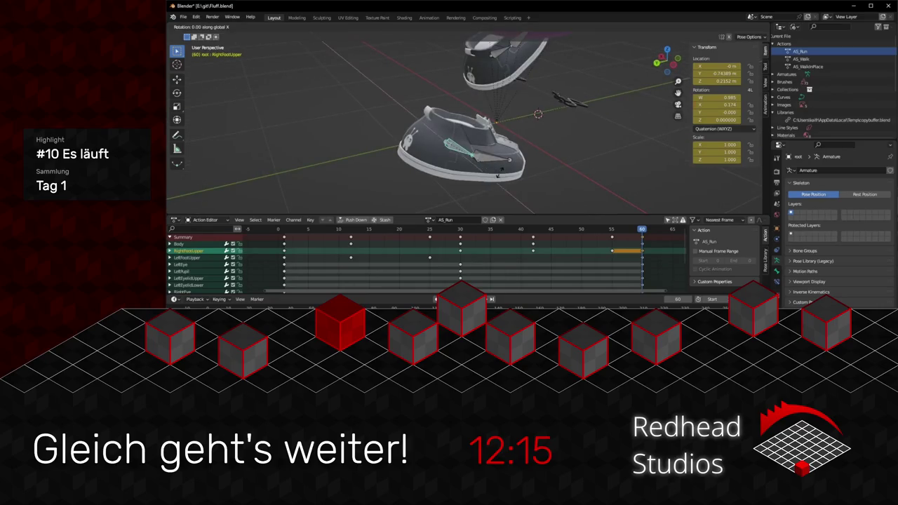
key(r)
key(x)
click(495, 175)
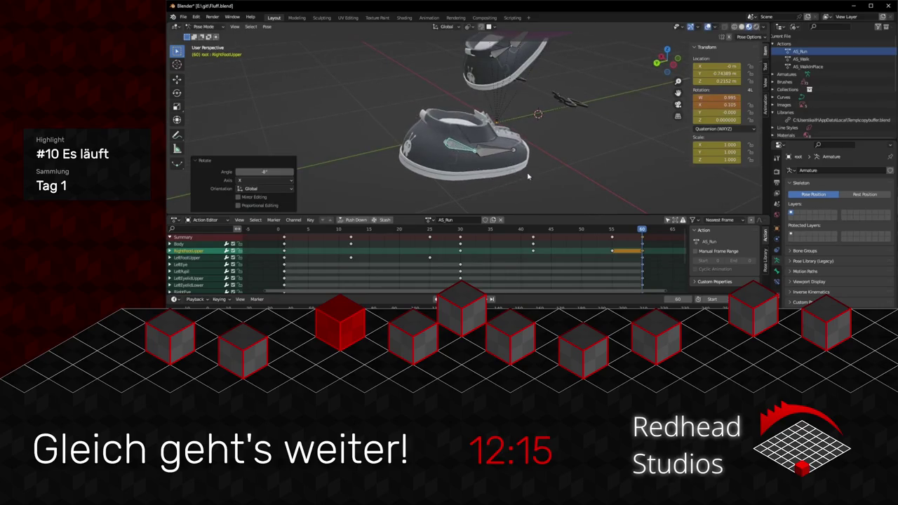
key(g)
key(z)
click(486, 174)
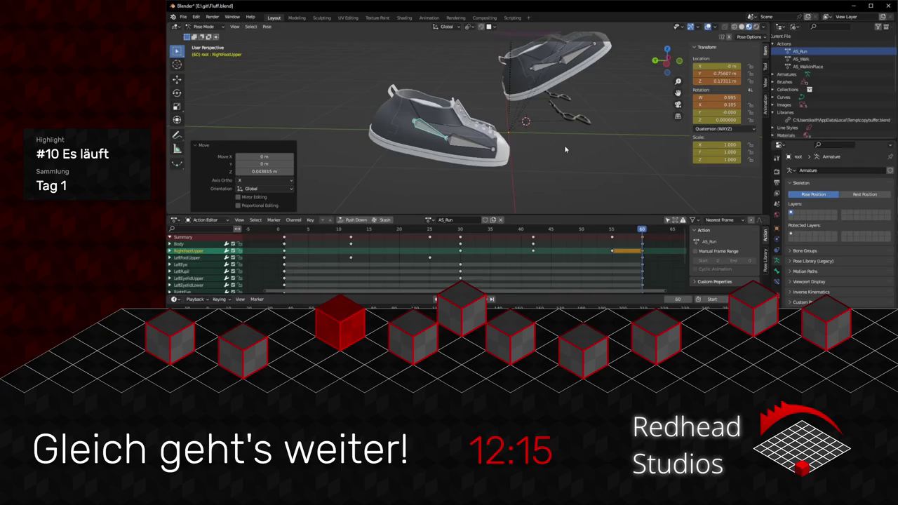
key(g)
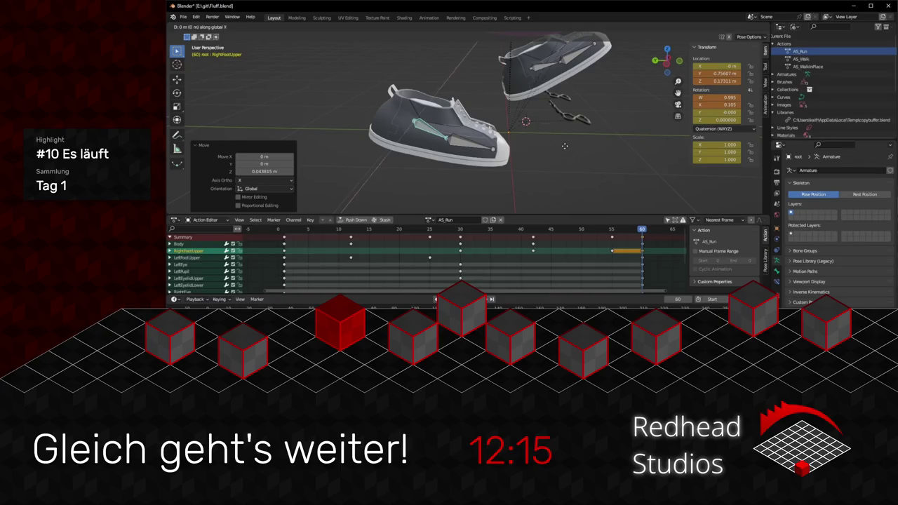
click(565, 147)
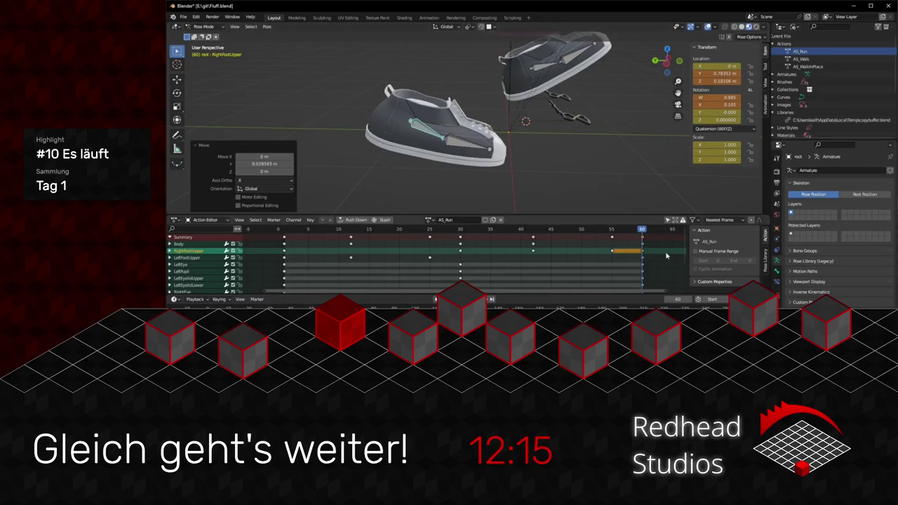
key(i)
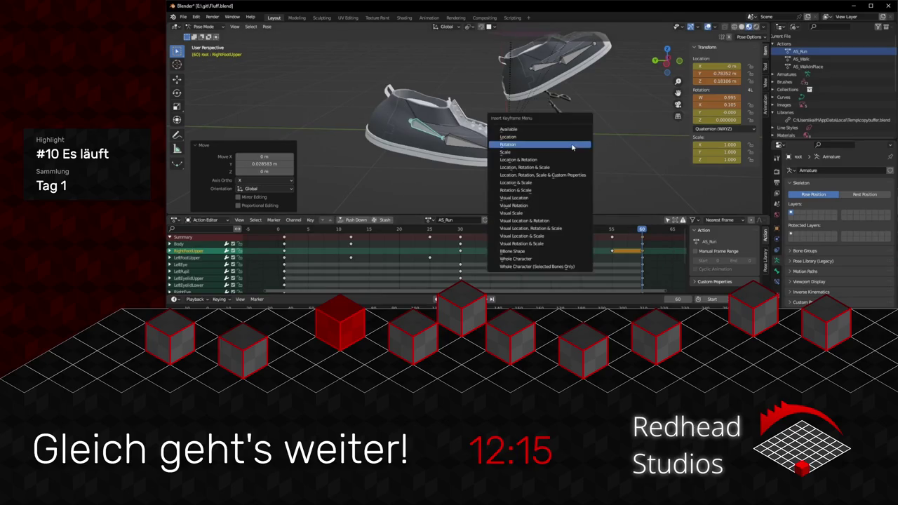
click(558, 166)
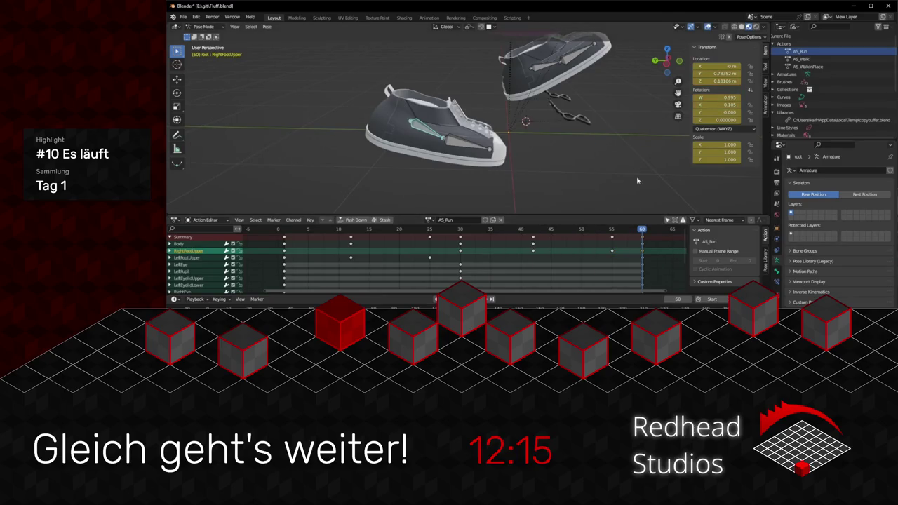
- Copy the frame-60 keys to the start of AS_Run and play the run animation
click(642, 254)
drag(643, 254, 596, 251)
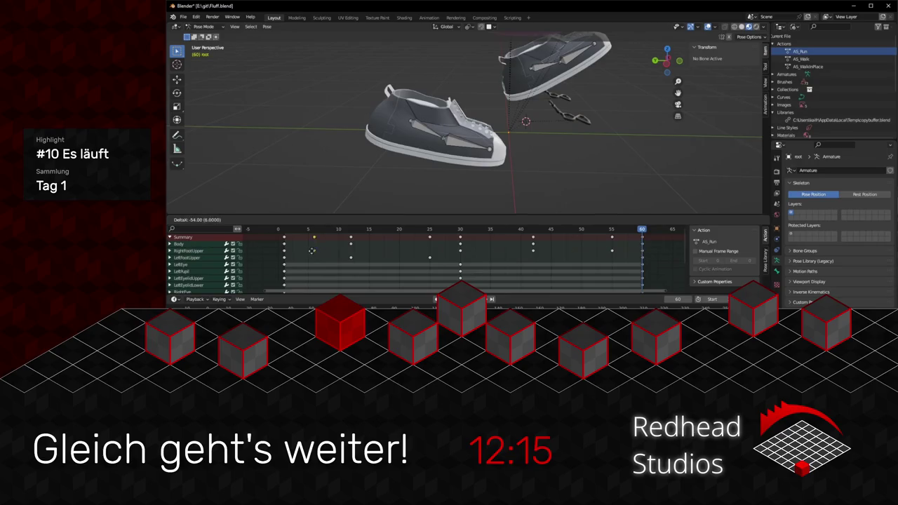
click(283, 251)
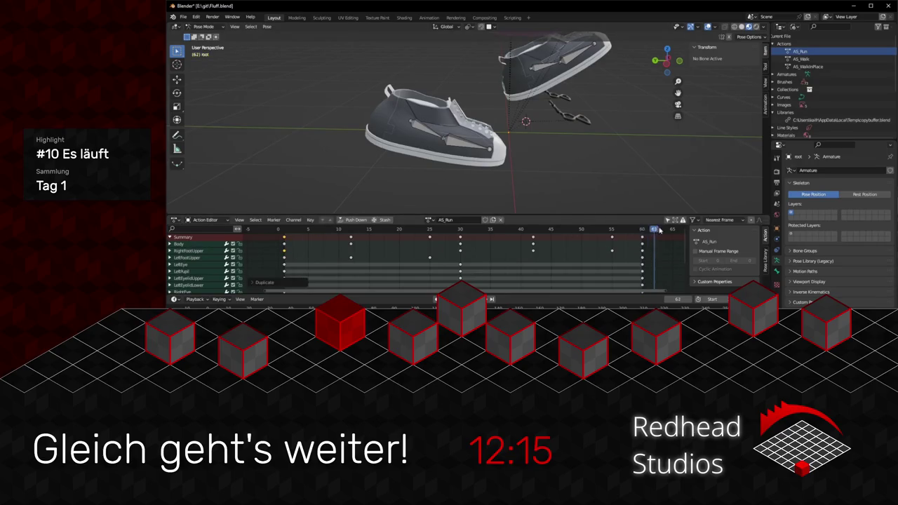
key(space)
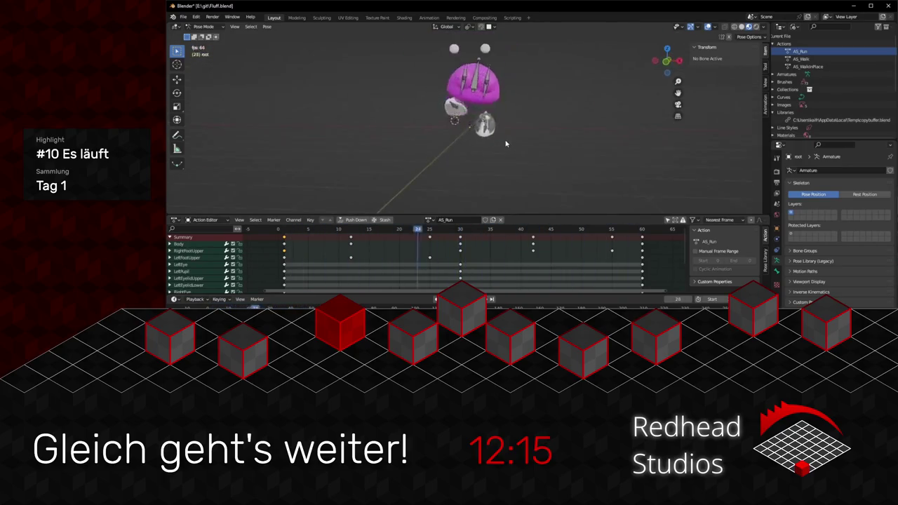
drag(593, 151, 519, 136)
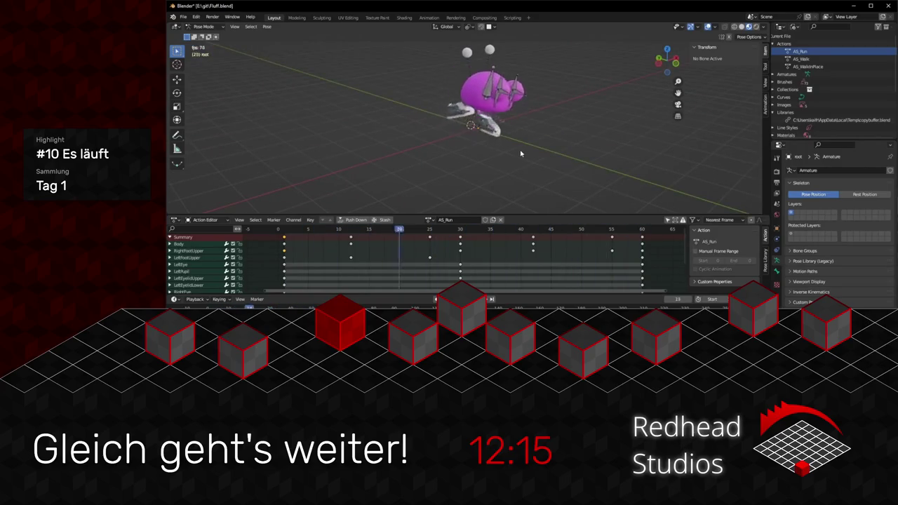
scroll(491, 134, up, 4)
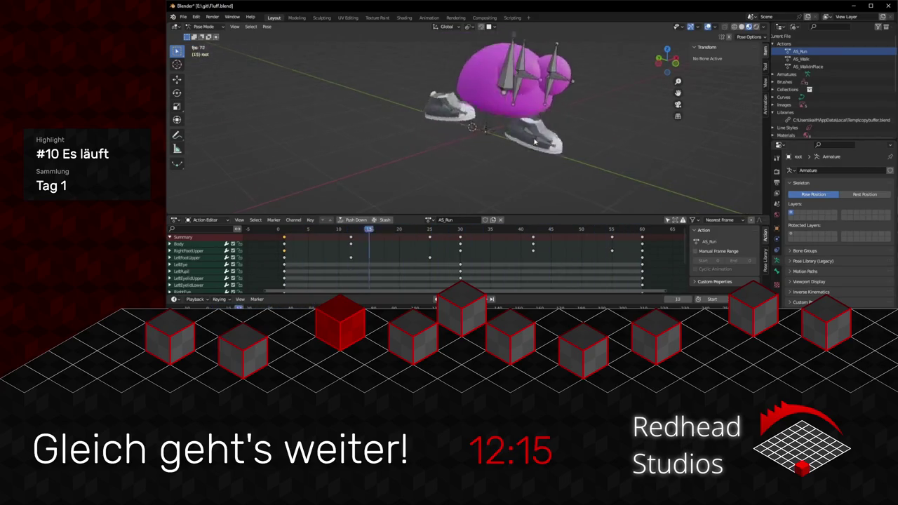
drag(477, 136, 427, 137)
scroll(523, 143, down, 5)
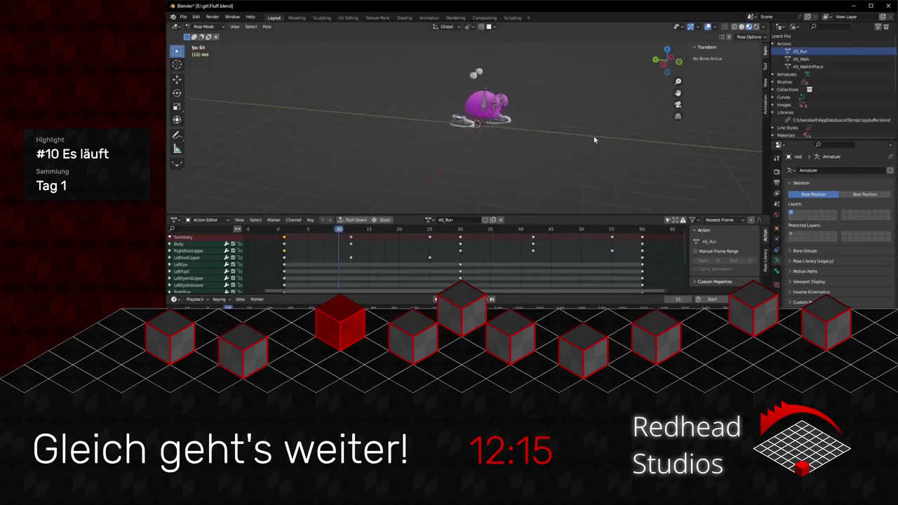
mouse_move(572, 137)
mouse_down()
mouse_move(532, 141)
mouse_move(542, 141)
mouse_up()
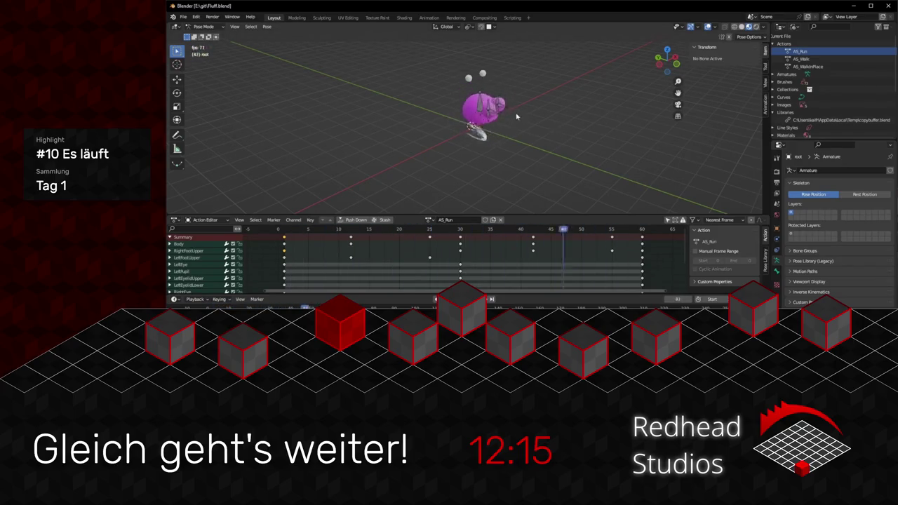
scroll(539, 125, up, 3)
drag(539, 125, 439, 122)
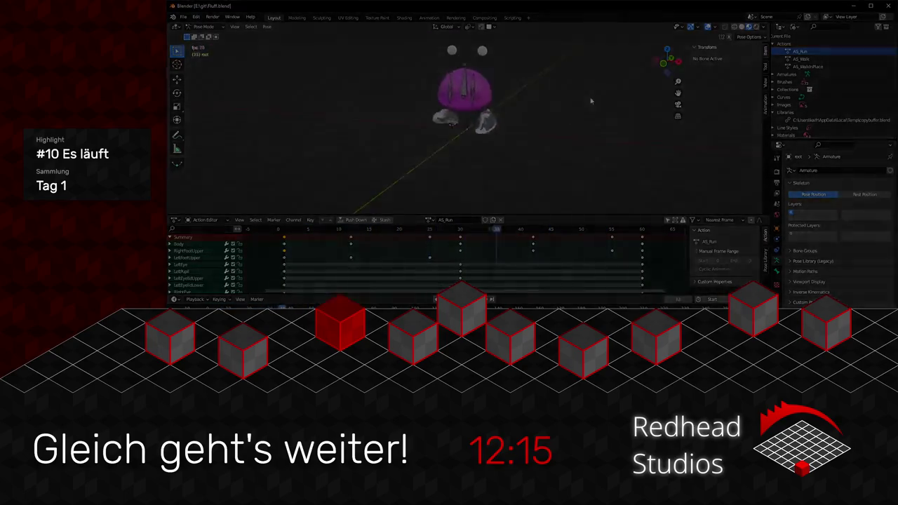
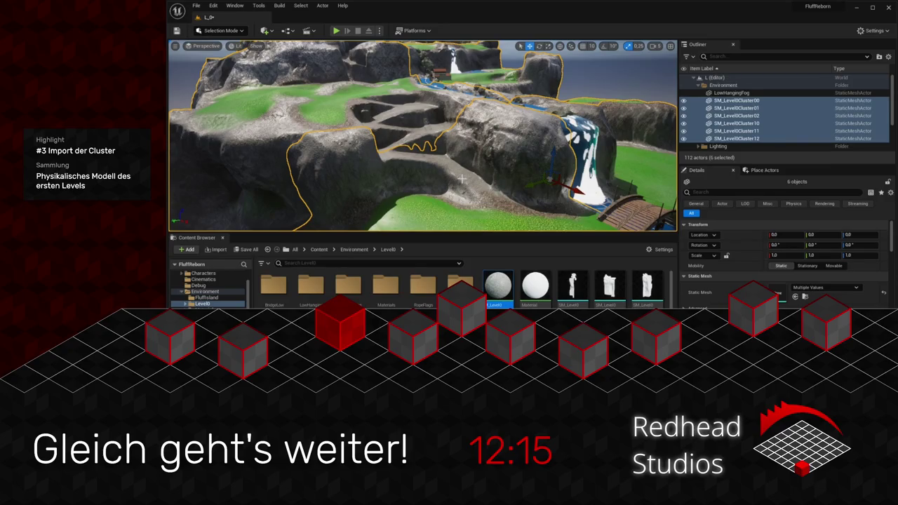
- Frame the selected cliff and waterfall clusters and switch the viewport to Unlit
drag(461, 179, 484, 168)
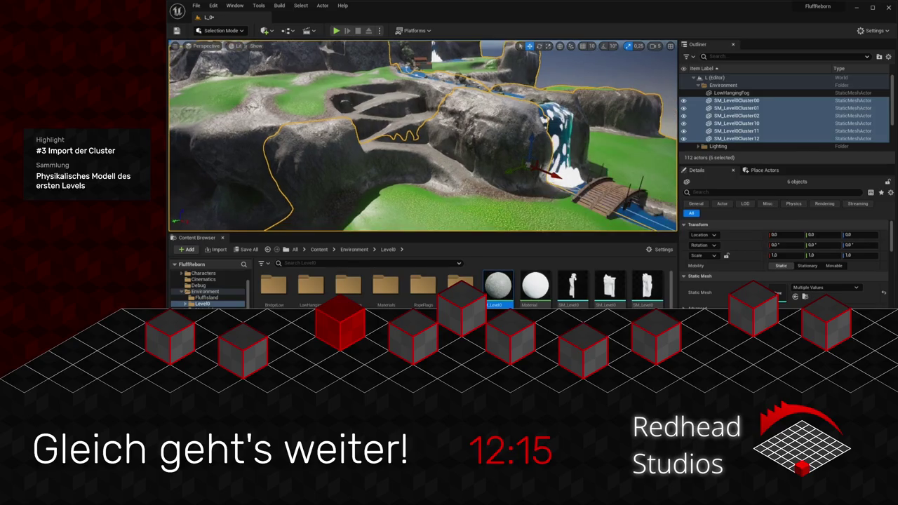
key(f)
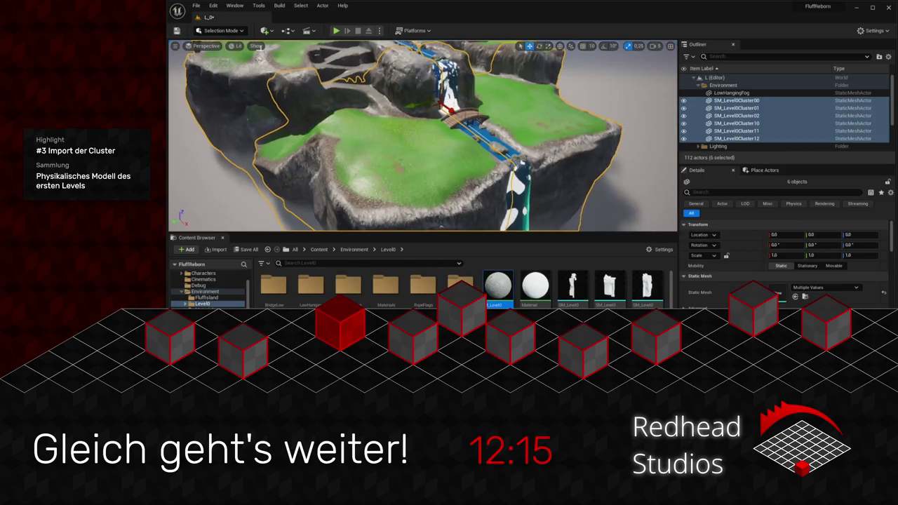
click(236, 46)
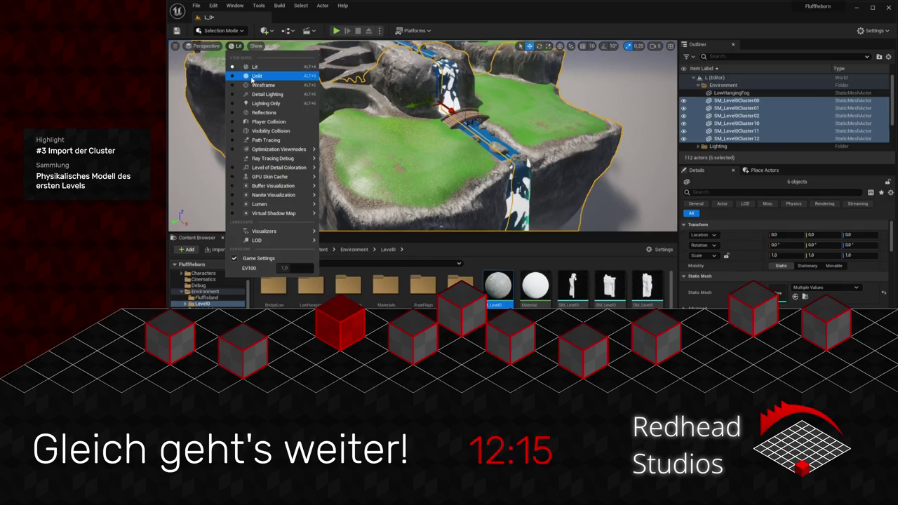
click(256, 76)
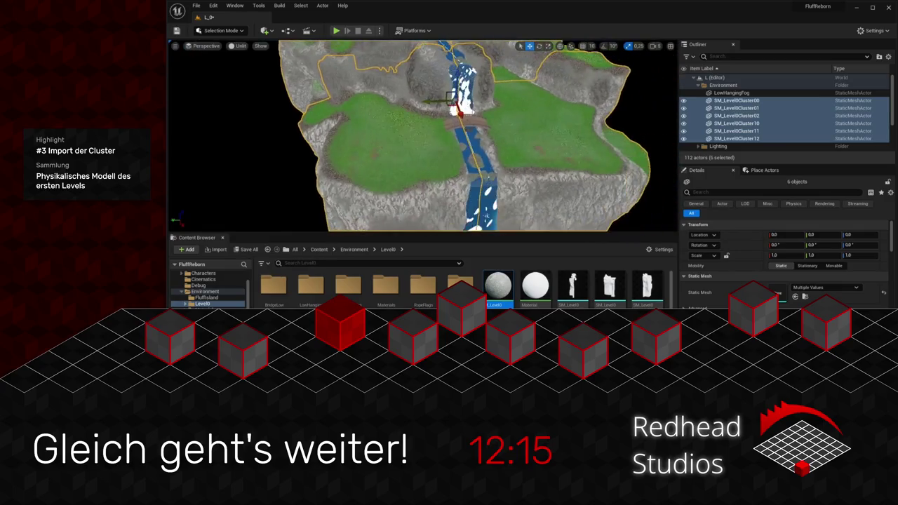
- Bring the view down and in close to the waterfall and bridge
drag(421, 133, 421, 77)
mouse_move(584, 229)
mouse_down()
mouse_move(583, 207)
mouse_move(583, 230)
mouse_up()
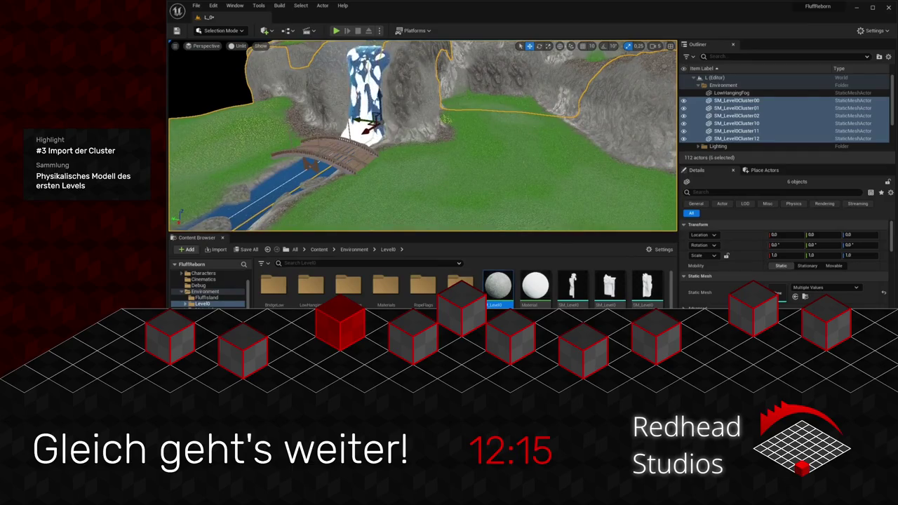
drag(421, 134, 421, 162)
mouse_move(536, 139)
mouse_down()
mouse_move(536, 149)
mouse_move(535, 139)
mouse_up()
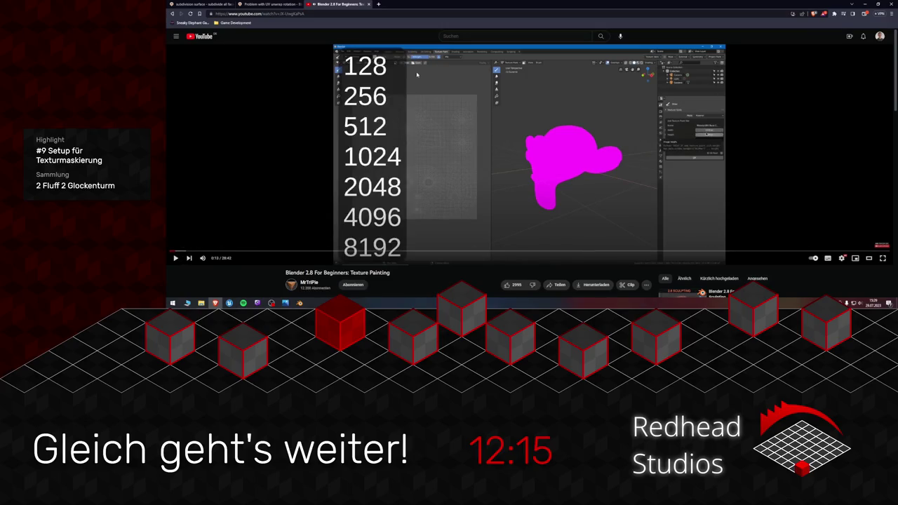
- Switch Blender to the Texture Paint workspace and display T_Building_Mask in the image editor
click(299, 303)
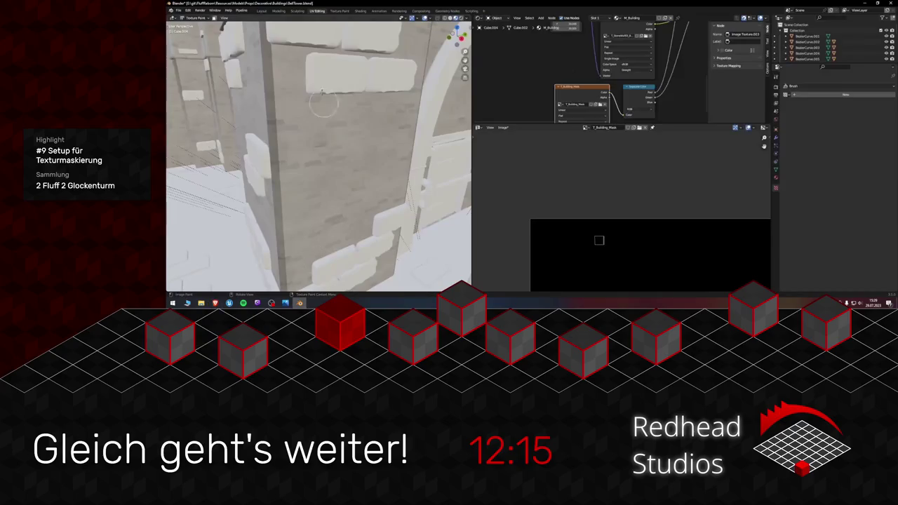
click(344, 12)
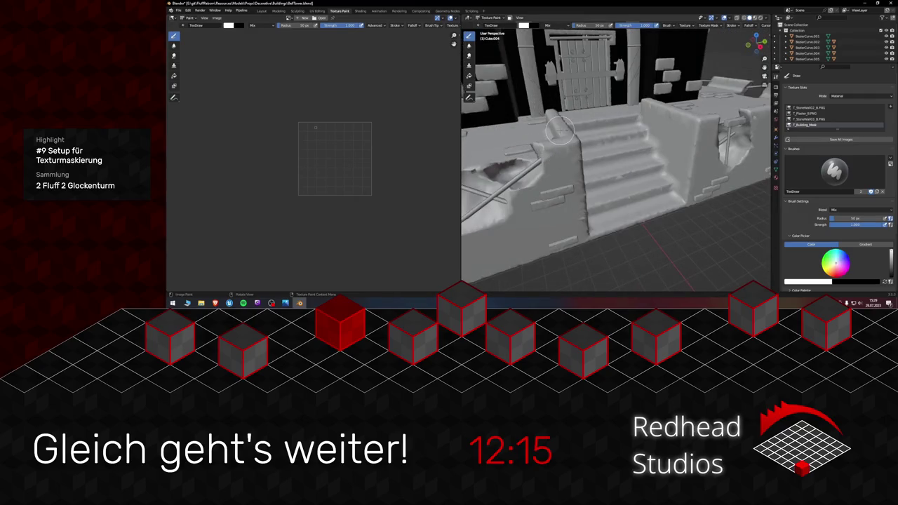
drag(539, 150, 798, 158)
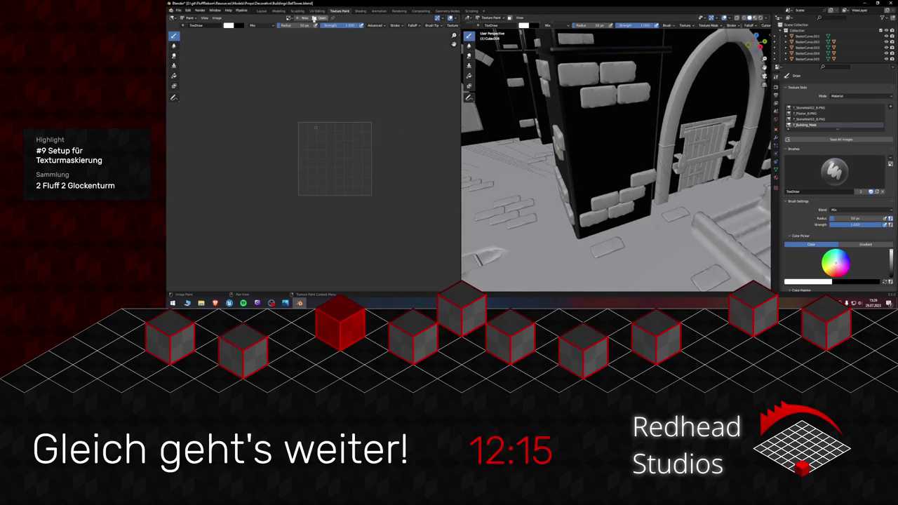
click(290, 18)
click(312, 32)
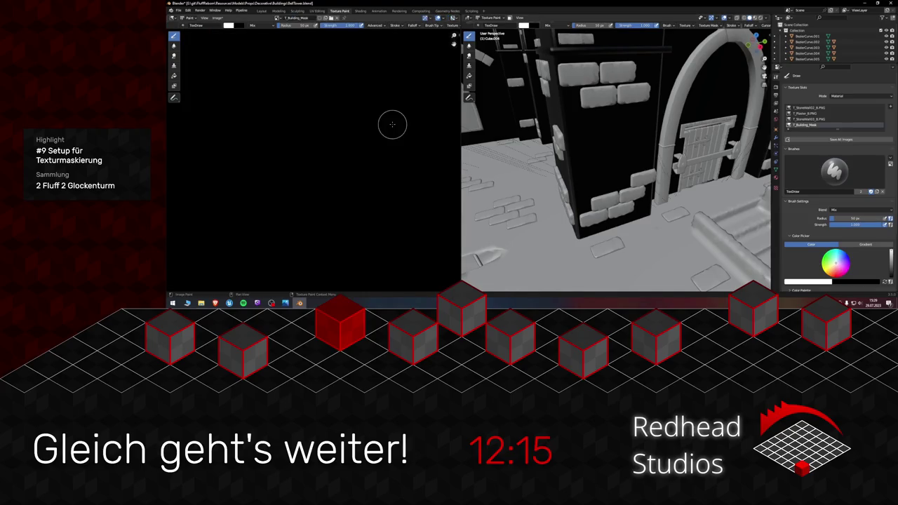
- Recentre the mask image and switch the 3D view to Material Preview facing the arched window
key(Home)
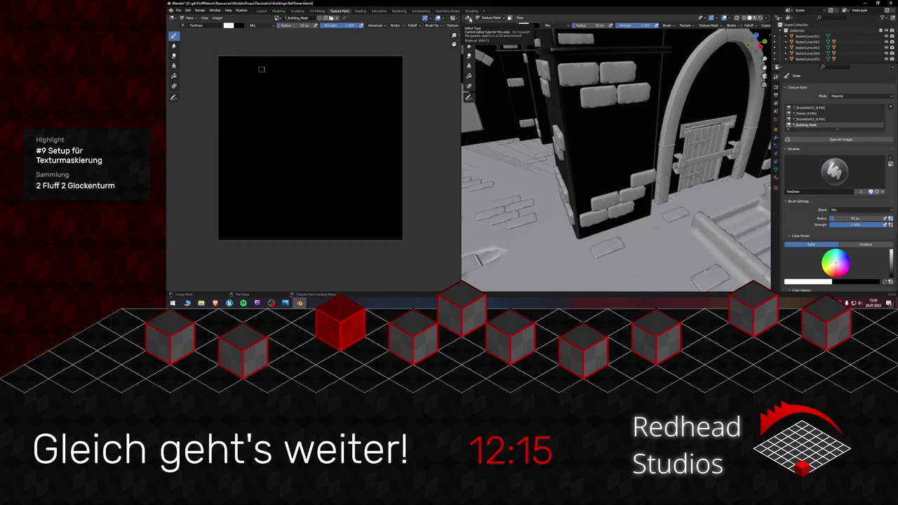
mouse_move(625, 116)
mouse_down()
mouse_move(635, 116)
mouse_move(628, 137)
mouse_up()
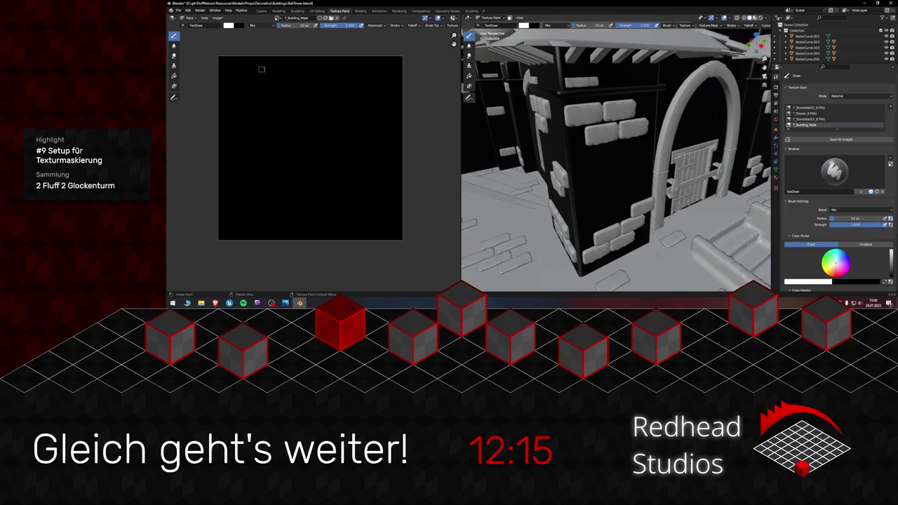
click(755, 18)
mouse_move(608, 167)
mouse_down()
mouse_move(630, 157)
mouse_move(621, 167)
mouse_up()
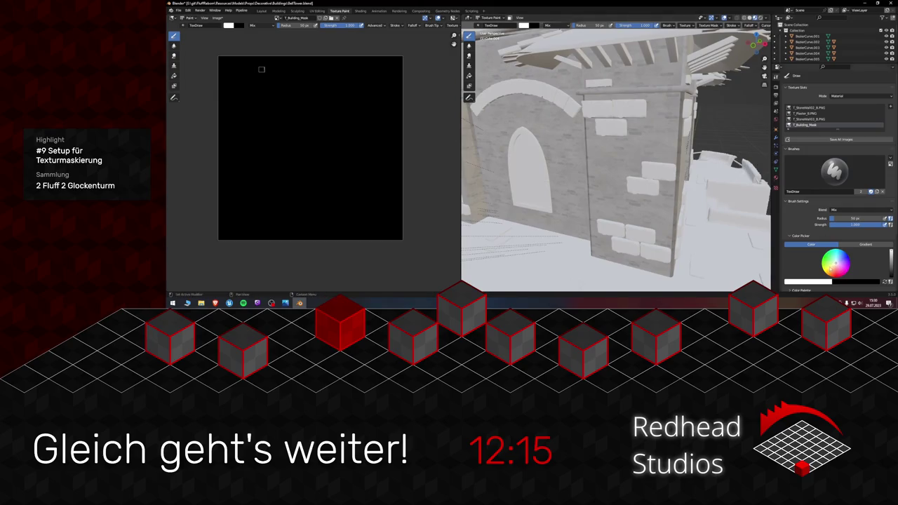
- Set the primary brush colour to pure red and the secondary to pure green
click(821, 283)
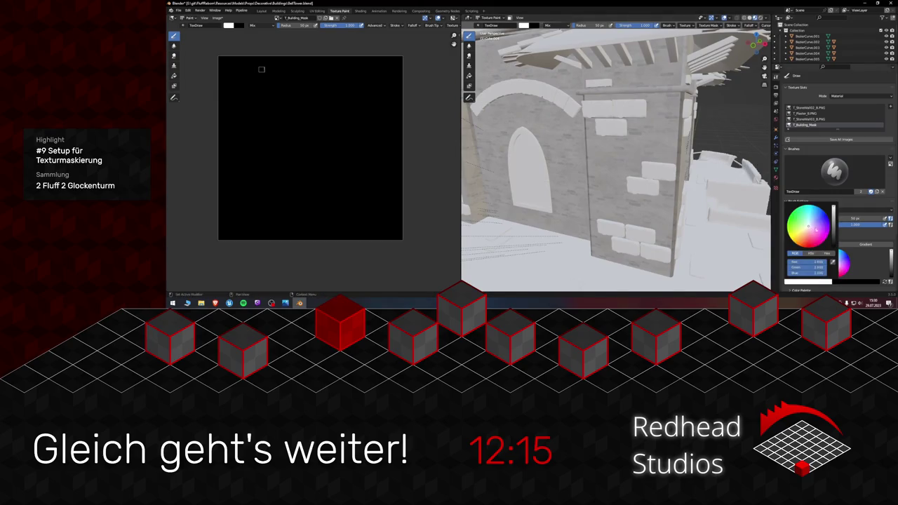
drag(815, 267, 778, 274)
click(863, 283)
drag(842, 267, 858, 268)
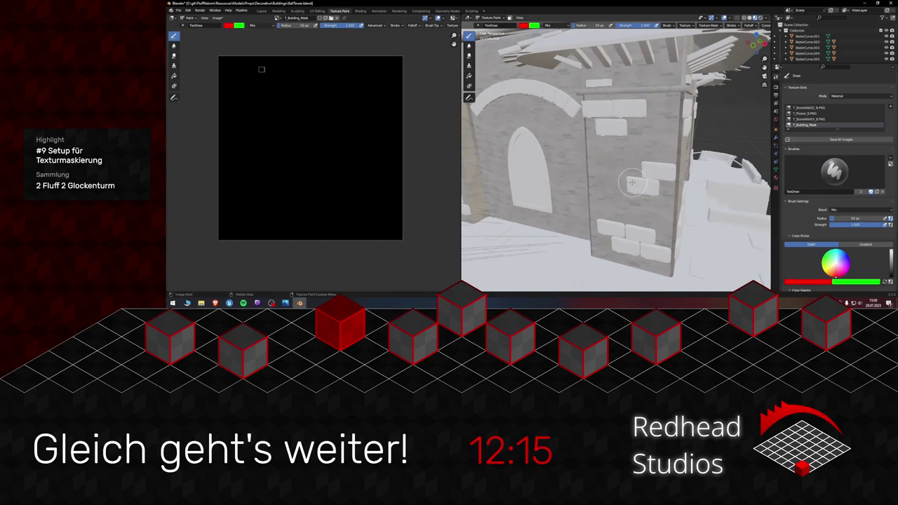
- Paint a stone-brick mask stripe beside the arched window
scroll(637, 168, up, 2)
scroll(637, 169, up, 4)
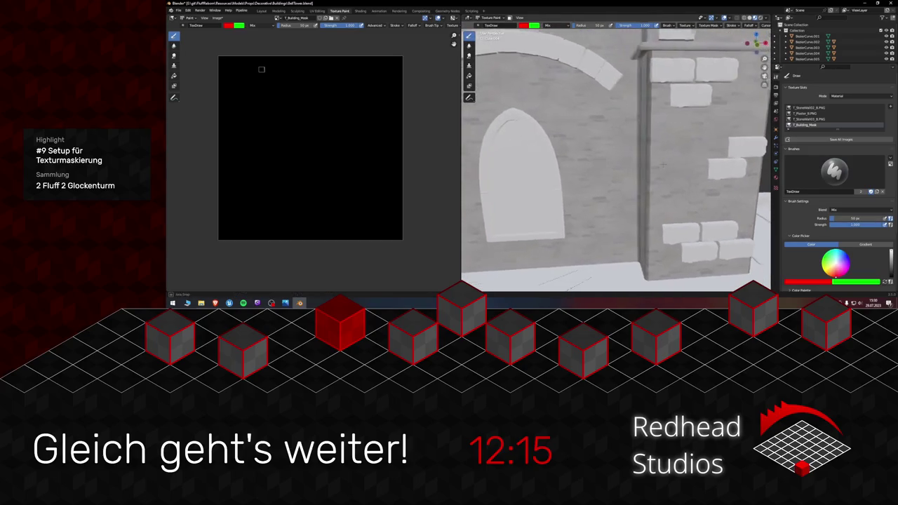
mouse_move(583, 114)
mouse_down()
mouse_move(604, 179)
mouse_move(572, 106)
mouse_move(599, 188)
mouse_up()
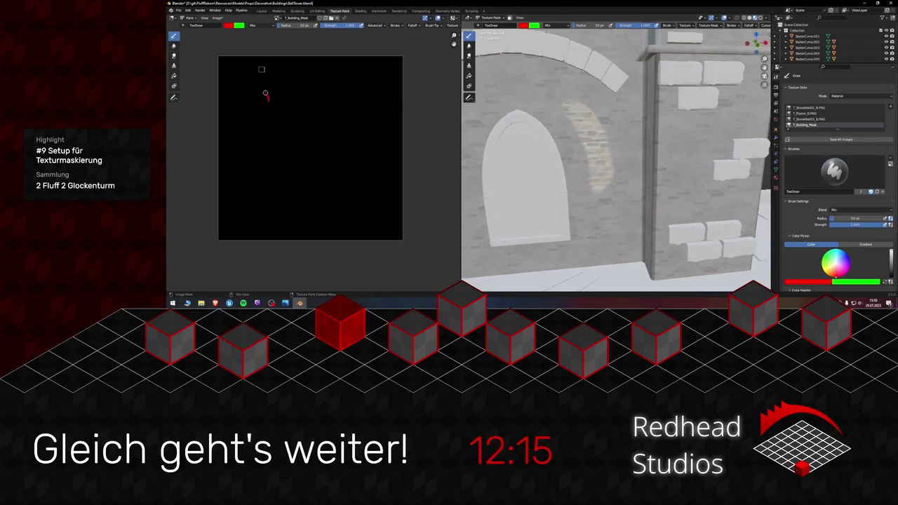
mouse_move(523, 176)
mouse_down()
mouse_move(621, 171)
mouse_move(614, 170)
mouse_up()
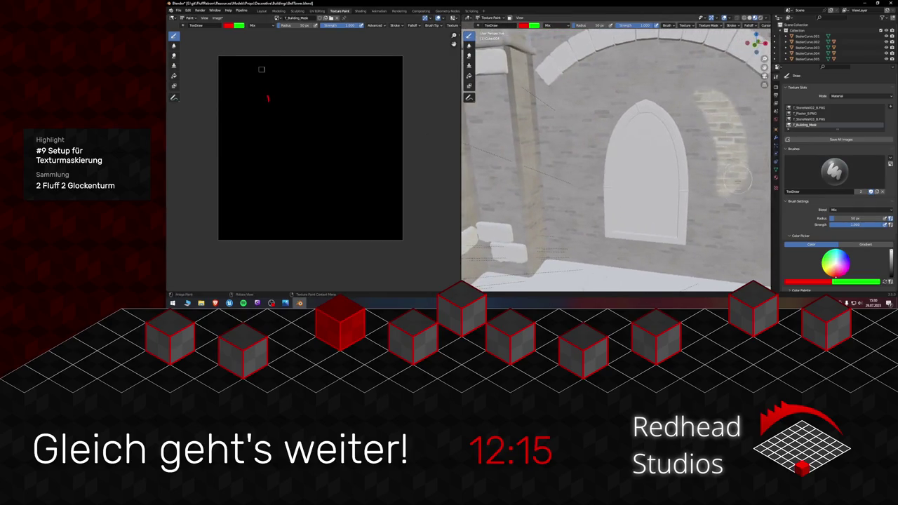
drag(718, 213, 723, 219)
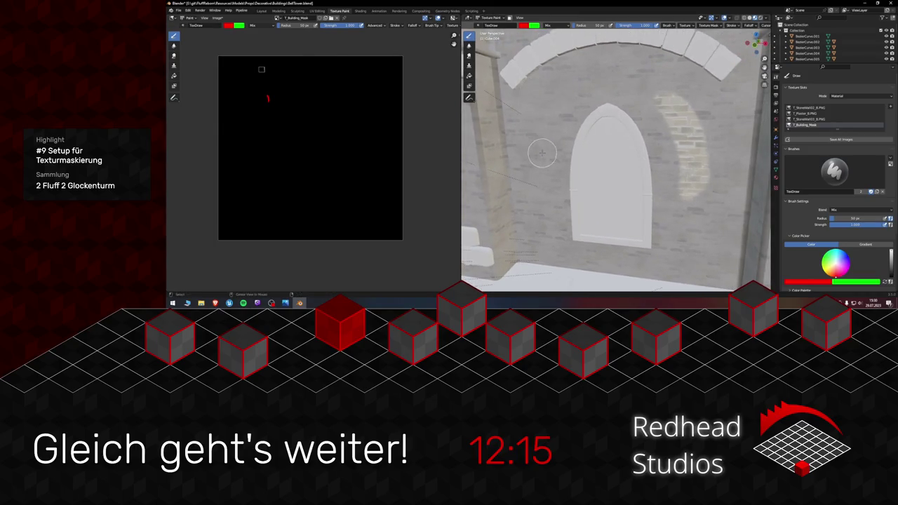
- Paint more brick mask down the wall left of the arched window
right_click(557, 97)
right_click(562, 90)
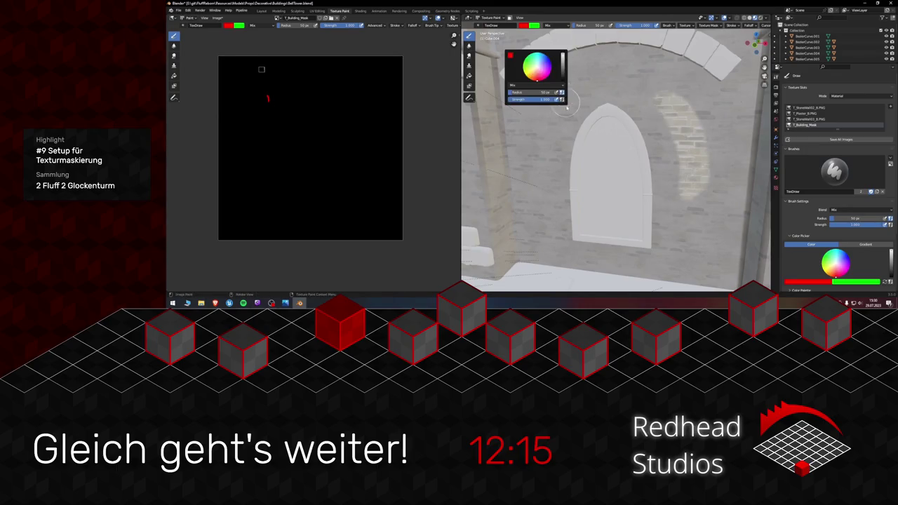
right_click(559, 97)
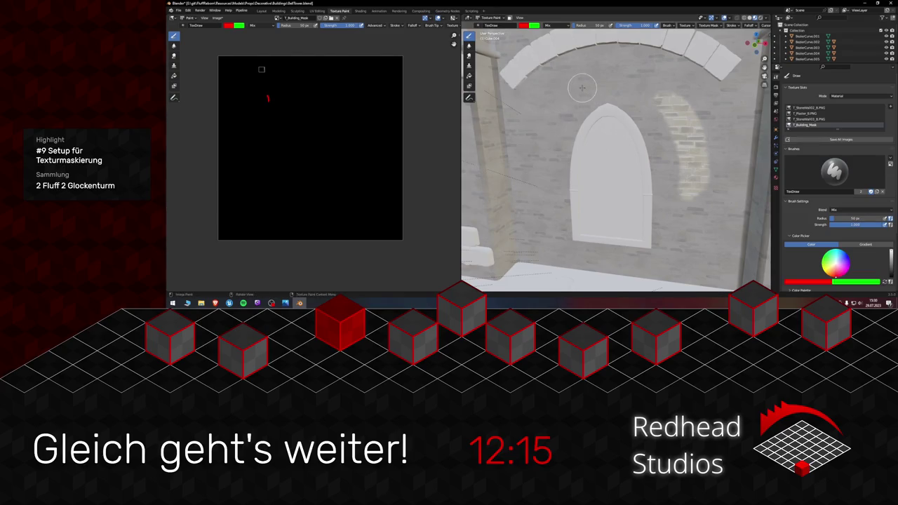
drag(538, 133, 536, 177)
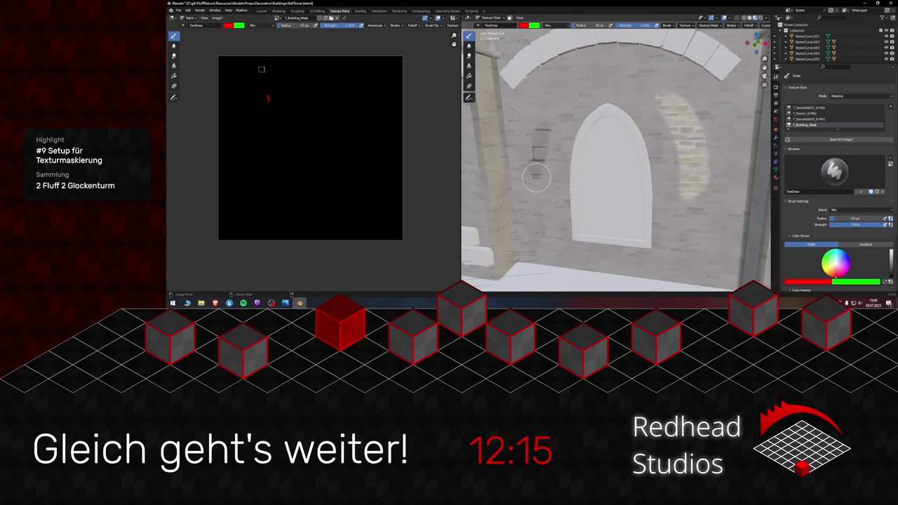
mouse_move(551, 108)
mouse_down()
mouse_move(533, 143)
mouse_move(541, 190)
mouse_up()
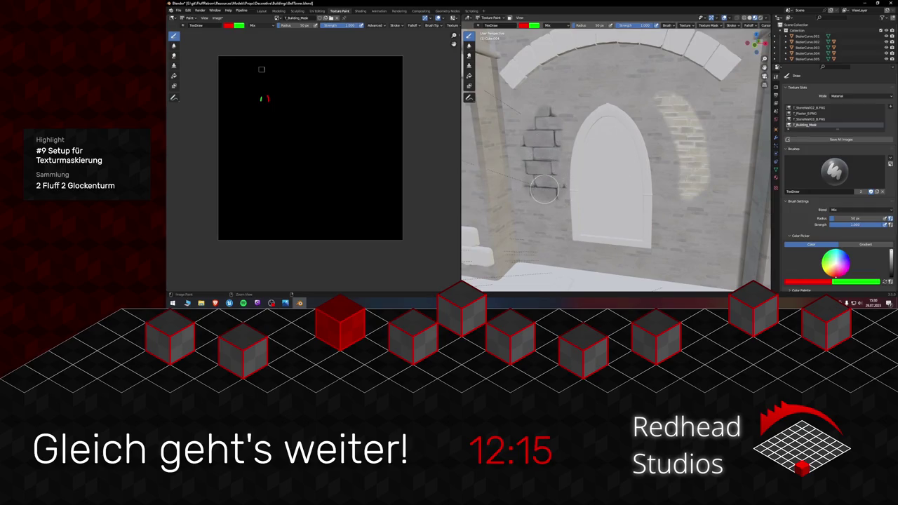
scroll(624, 156, up, 4)
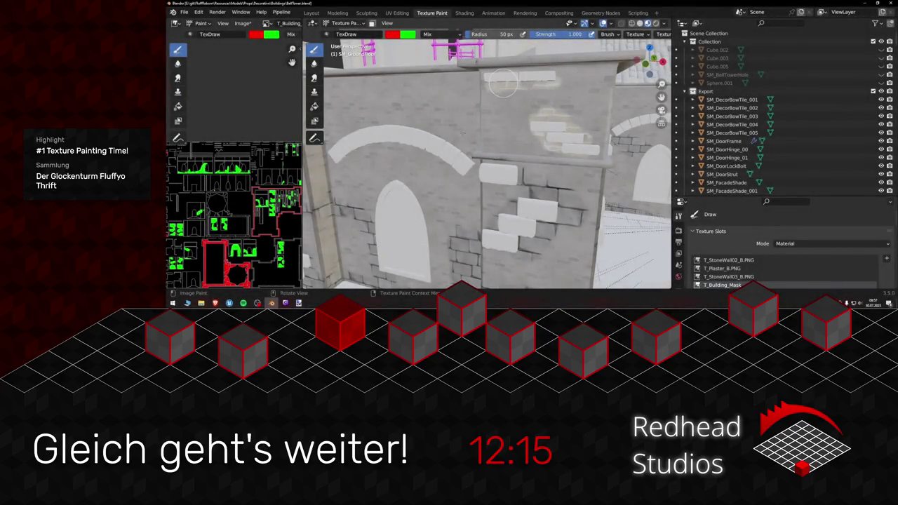
- Paint the stone block on the beam near the arch brighter
mouse_move(503, 84)
mouse_down()
mouse_move(435, 179)
mouse_move(443, 142)
mouse_move(424, 145)
mouse_move(449, 156)
mouse_up()
drag(379, 140, 460, 139)
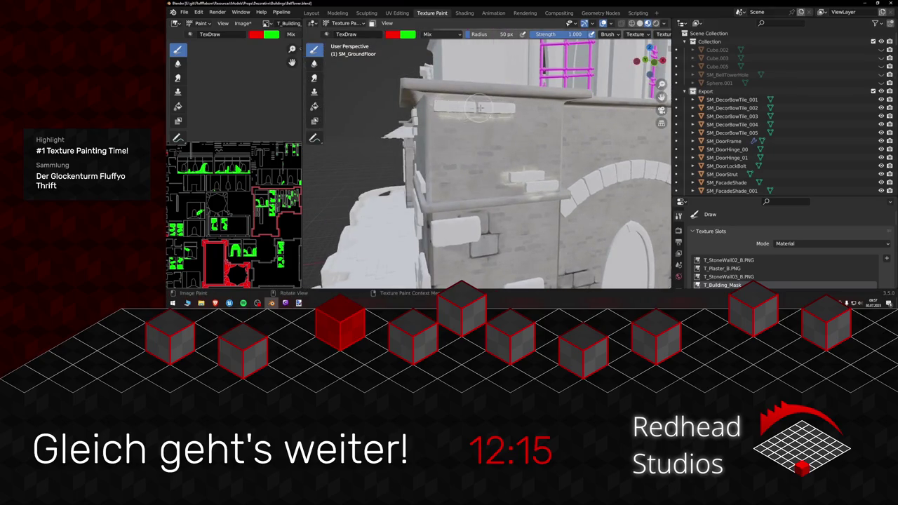
mouse_move(502, 108)
mouse_down()
mouse_move(599, 202)
mouse_move(611, 200)
mouse_move(609, 165)
mouse_move(535, 160)
mouse_move(546, 161)
mouse_up()
mouse_move(523, 90)
mouse_down()
mouse_move(595, 151)
mouse_move(582, 117)
mouse_move(534, 107)
mouse_move(477, 147)
mouse_move(449, 184)
mouse_move(532, 186)
mouse_up()
scroll(451, 151, up, 5)
scroll(451, 151, down, 2)
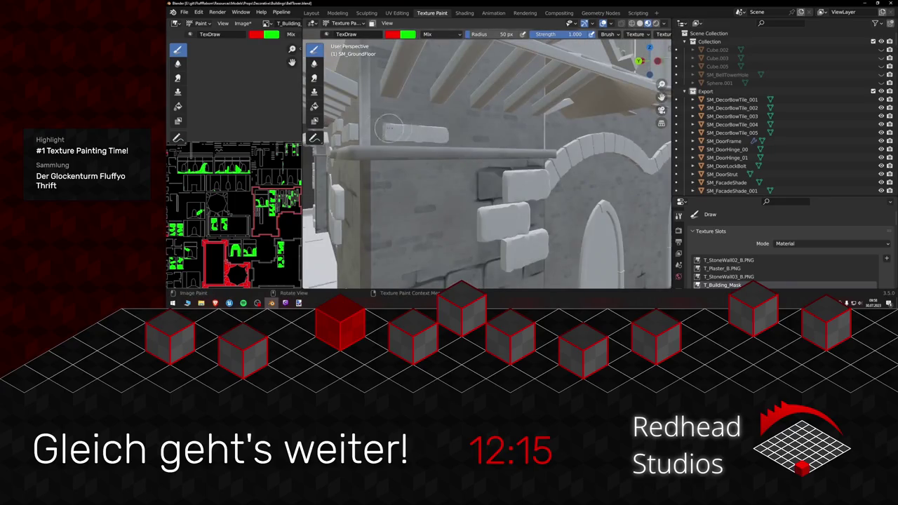
mouse_move(391, 130)
mouse_down()
mouse_move(455, 133)
mouse_move(395, 137)
mouse_move(476, 150)
mouse_move(590, 134)
mouse_move(486, 135)
mouse_move(568, 149)
mouse_up()
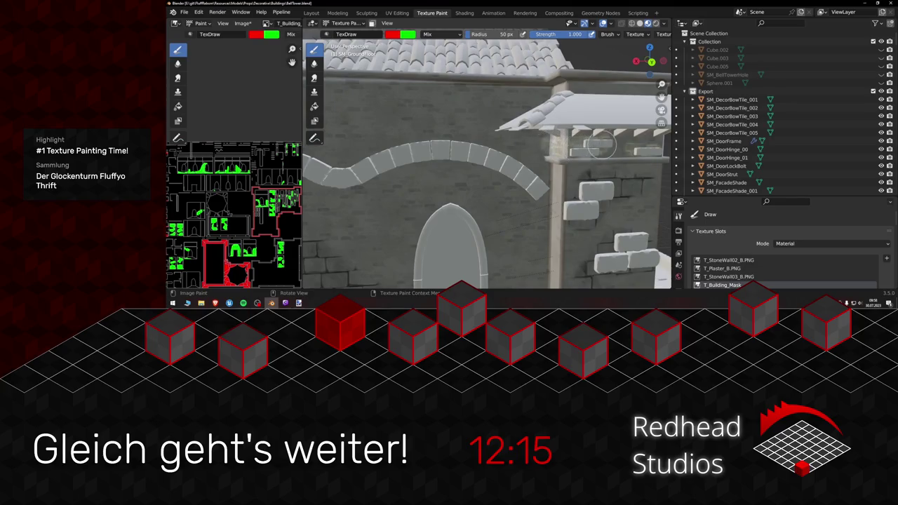
- Lighten the blocks along the top beam at the tower corner
mouse_move(577, 149)
mouse_down()
mouse_move(405, 200)
mouse_move(461, 153)
mouse_up()
scroll(460, 153, up, 5)
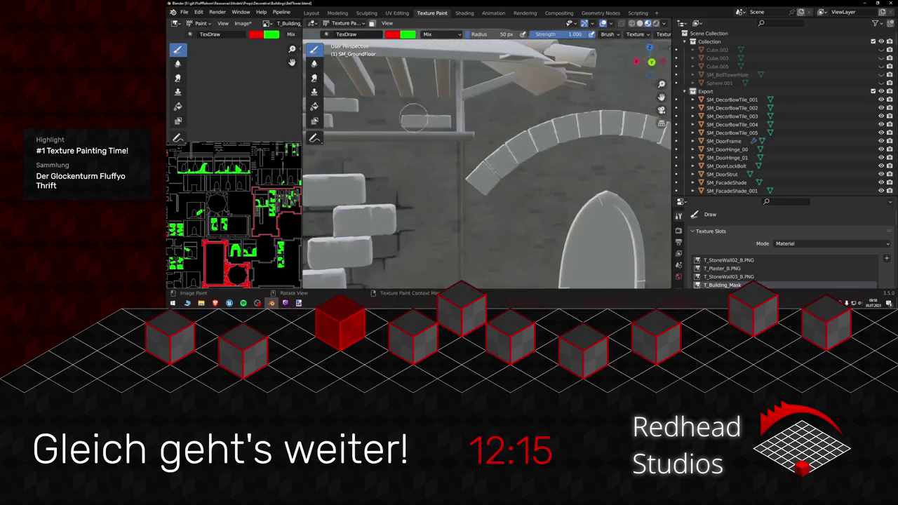
mouse_move(414, 115)
mouse_down()
mouse_move(428, 120)
mouse_move(407, 121)
mouse_move(442, 111)
mouse_move(404, 115)
mouse_move(497, 138)
mouse_move(519, 124)
mouse_move(584, 124)
mouse_move(491, 132)
mouse_move(528, 124)
mouse_move(492, 113)
mouse_up()
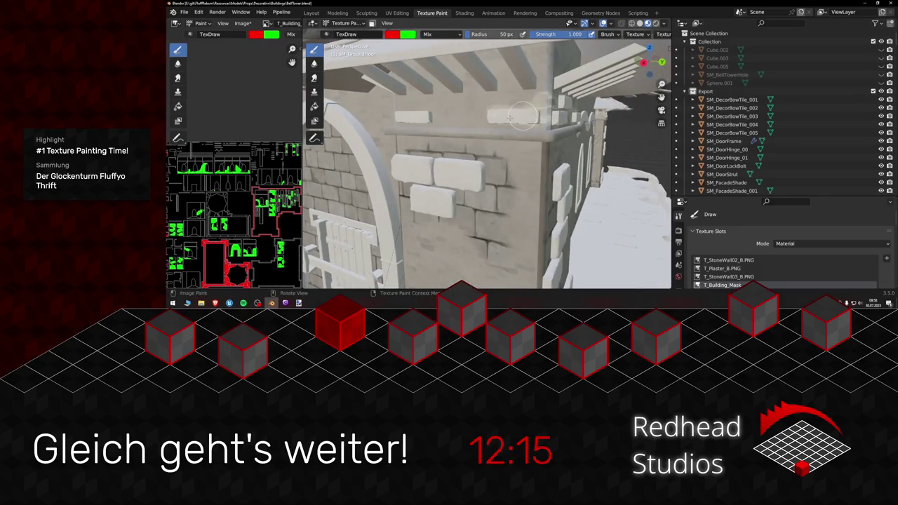
drag(551, 107, 485, 107)
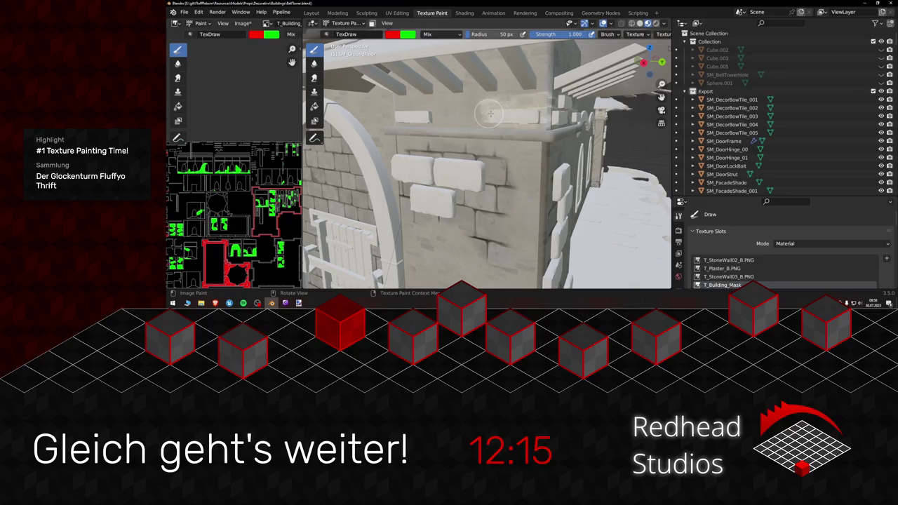
scroll(489, 113, up, 5)
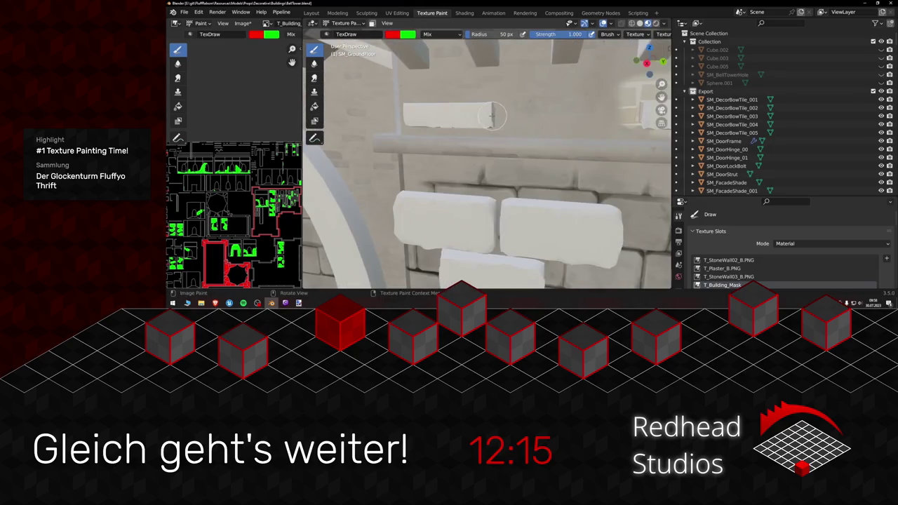
scroll(493, 116, down, 5)
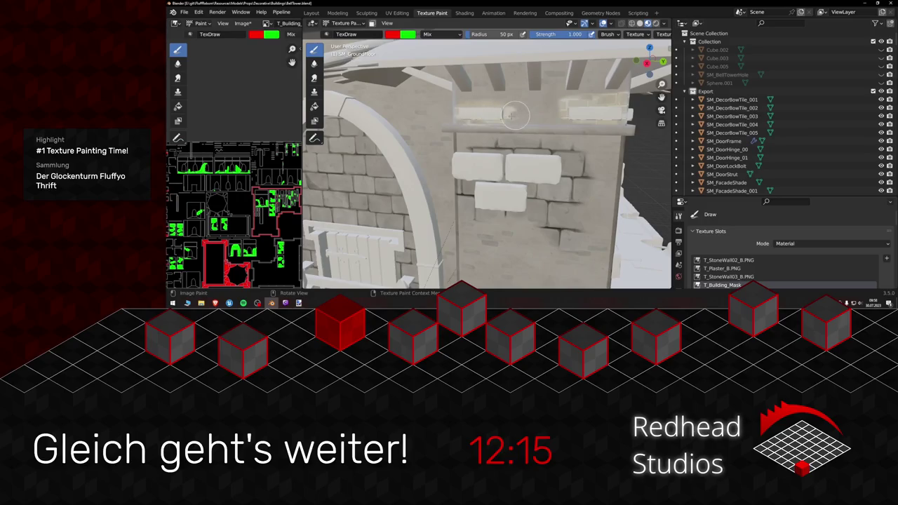
- Repaint the white stone block on the brick wall beside the arch
mouse_move(514, 115)
mouse_down()
mouse_move(591, 146)
mouse_move(577, 110)
mouse_up()
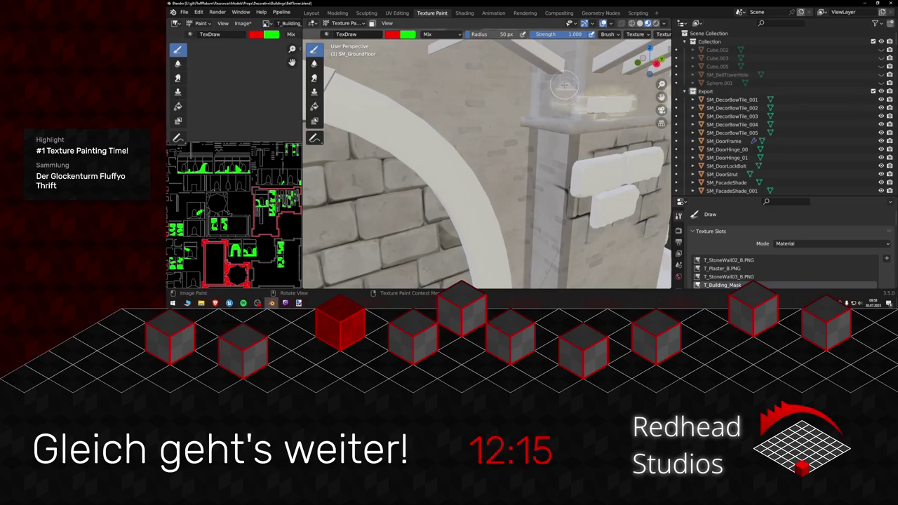
scroll(576, 104, down, 4)
drag(484, 147, 497, 150)
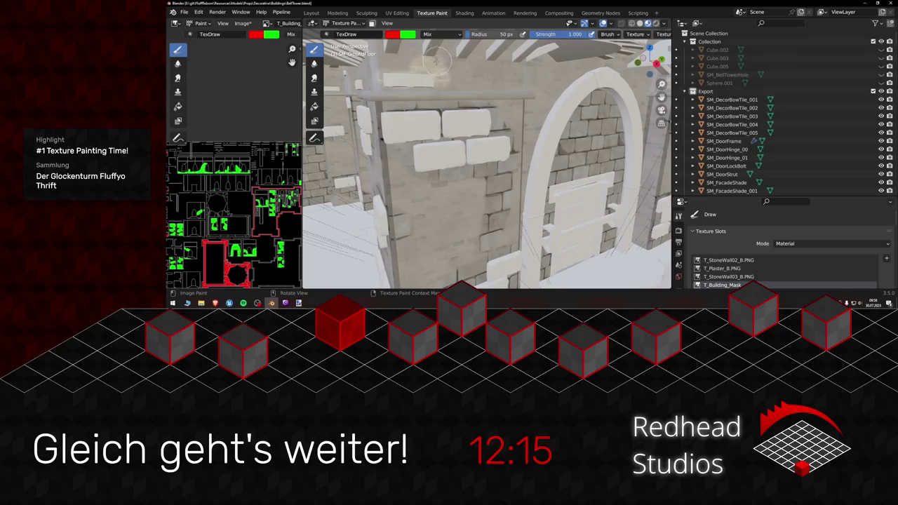
scroll(396, 81, up, 2)
scroll(491, 98, up, 2)
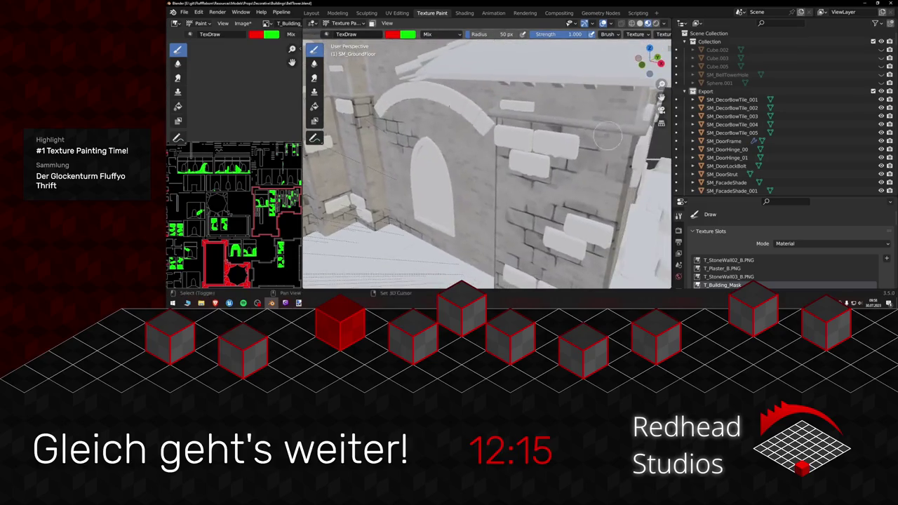
scroll(532, 105, up, 1)
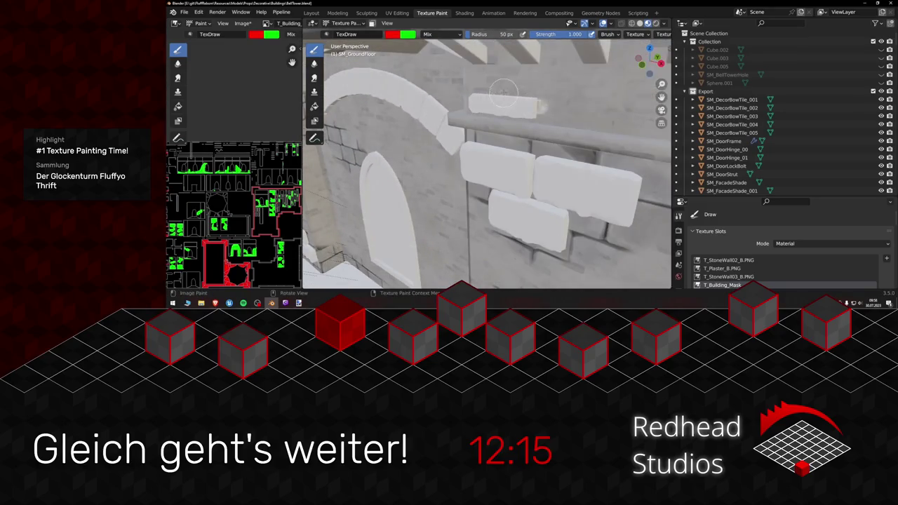
scroll(460, 138, down, 3)
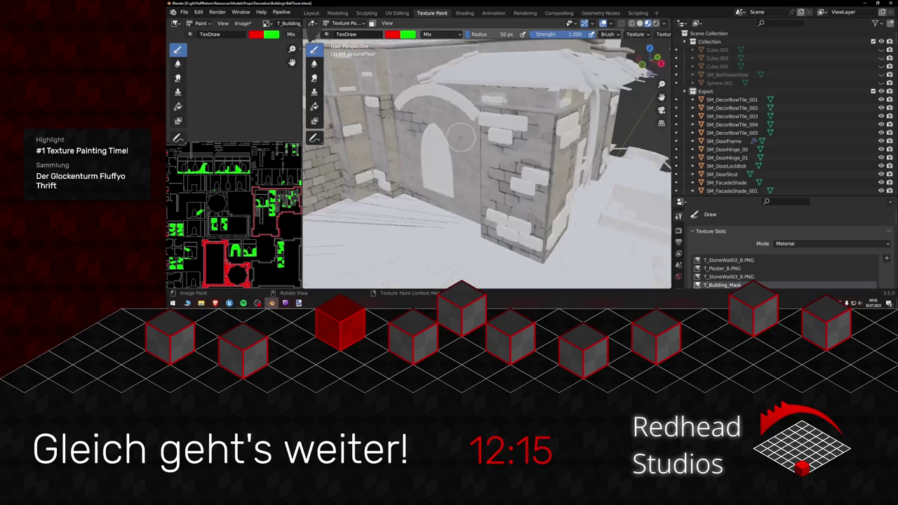
scroll(460, 138, up, 1)
scroll(498, 151, up, 1)
scroll(540, 165, up, 2)
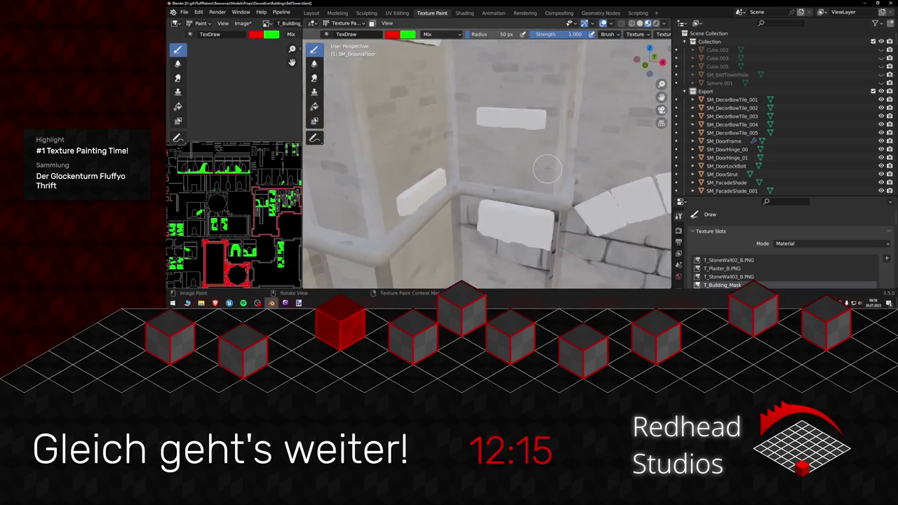
scroll(536, 143, down, 2)
mouse_move(501, 123)
mouse_down()
mouse_move(534, 130)
mouse_move(498, 134)
mouse_move(507, 154)
mouse_move(514, 137)
mouse_up()
- Paint a whitish highlight along the edge of the arched doorway wall
drag(486, 77, 492, 123)
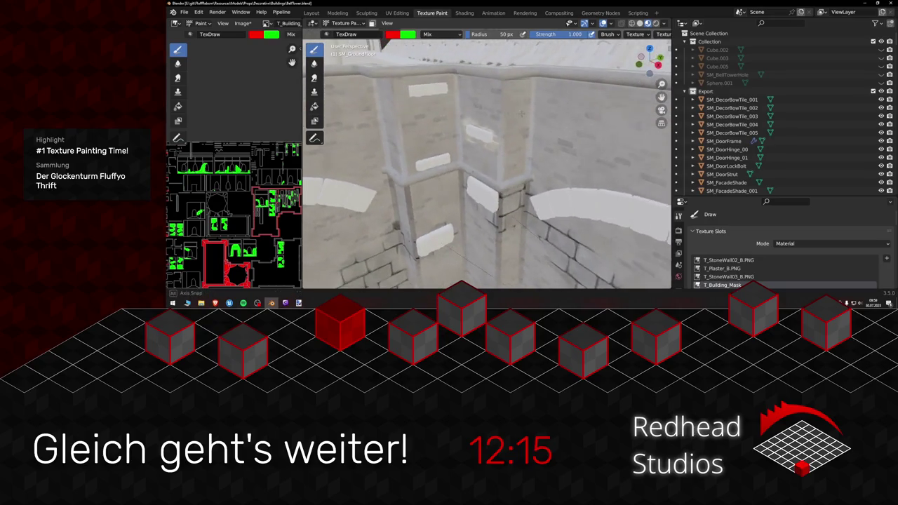
mouse_move(452, 157)
mouse_down()
mouse_move(449, 149)
mouse_move(393, 184)
mouse_move(472, 126)
mouse_move(472, 140)
mouse_move(498, 130)
mouse_move(482, 104)
mouse_move(463, 104)
mouse_move(476, 102)
mouse_up()
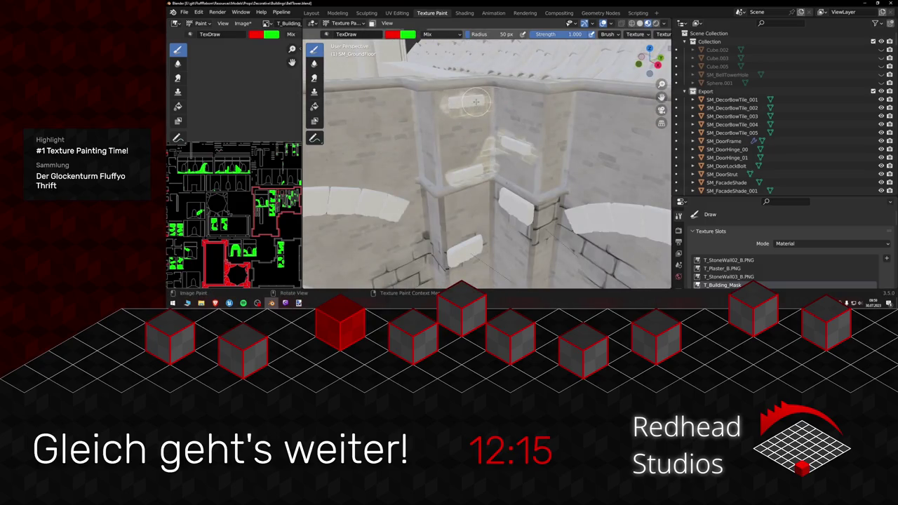
mouse_move(409, 172)
mouse_down()
mouse_move(480, 172)
mouse_move(546, 136)
mouse_move(537, 124)
mouse_move(555, 133)
mouse_move(591, 106)
mouse_up()
drag(623, 59, 497, 168)
scroll(474, 188, up, 3)
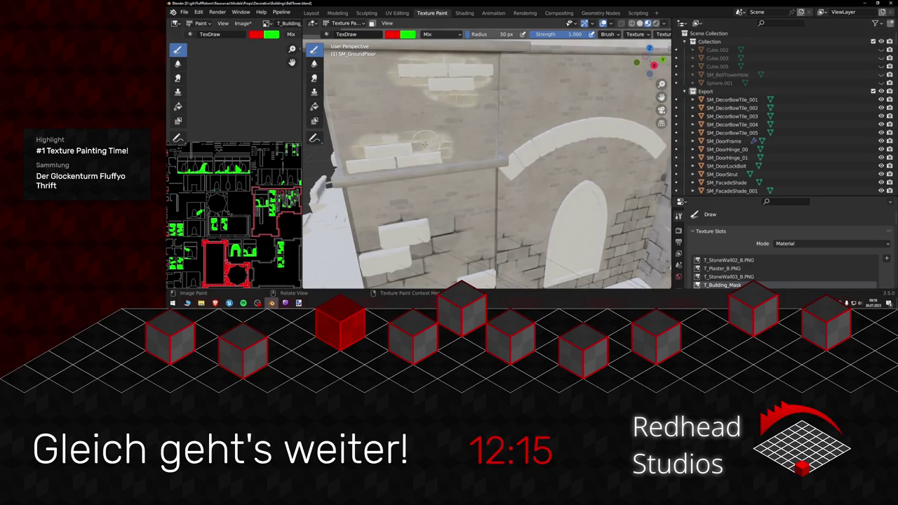
drag(412, 143, 485, 157)
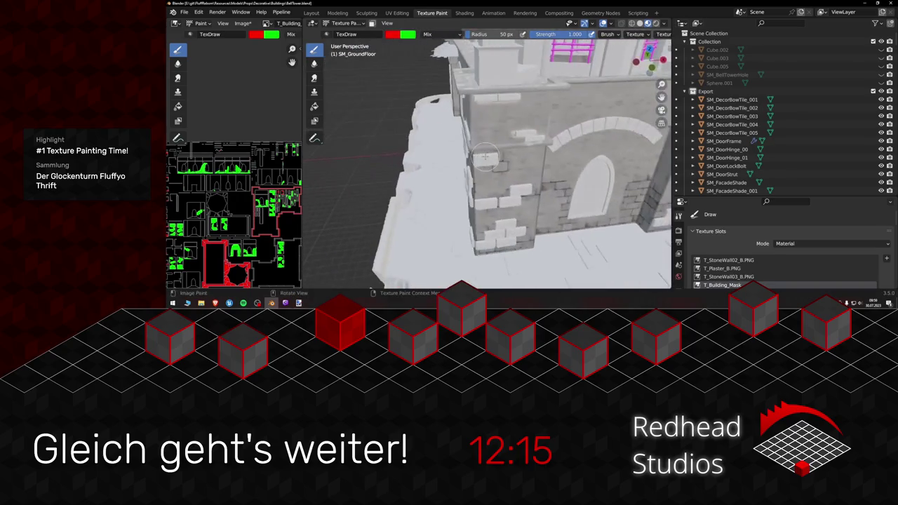
mouse_move(597, 156)
mouse_down()
mouse_move(569, 145)
mouse_move(560, 164)
mouse_move(509, 182)
mouse_move(453, 164)
mouse_up()
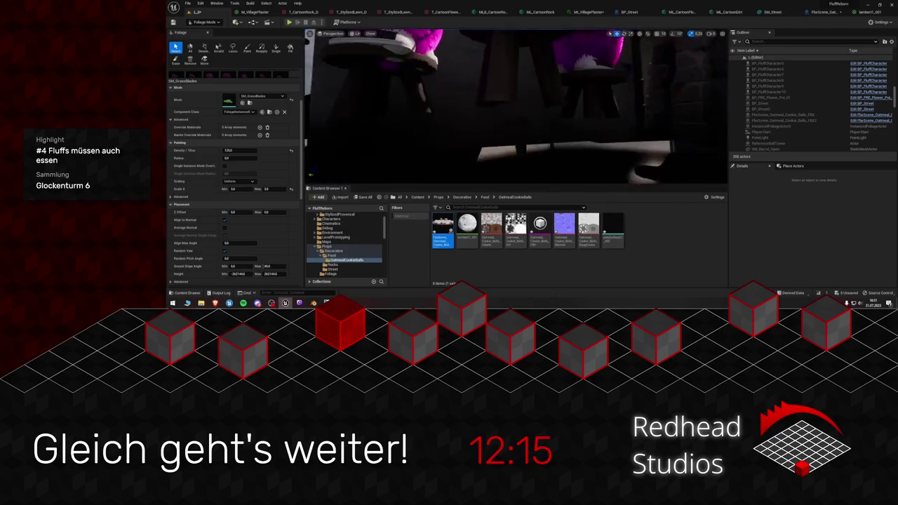
- In the Oatmeal Cookie Balls blueprint, set the root to Static and the bowl mesh to Stationary
double_click(436, 239)
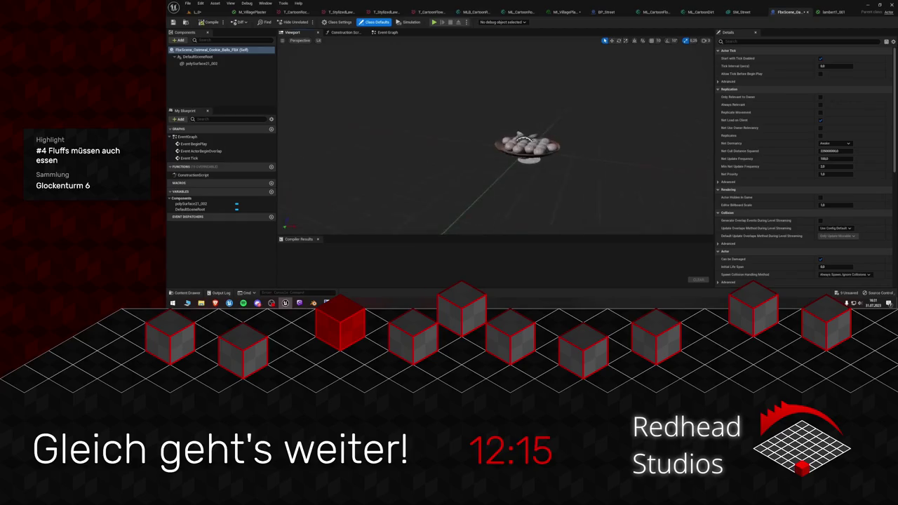
drag(522, 140, 522, 153)
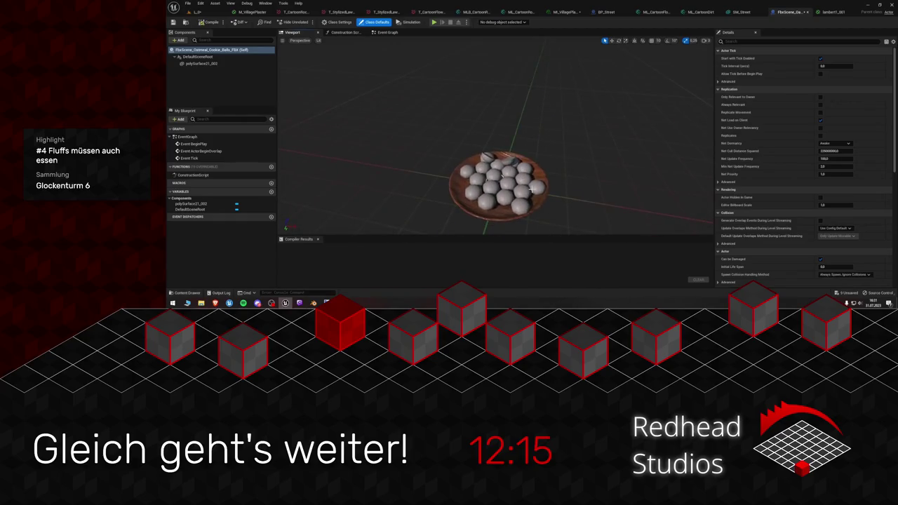
click(202, 63)
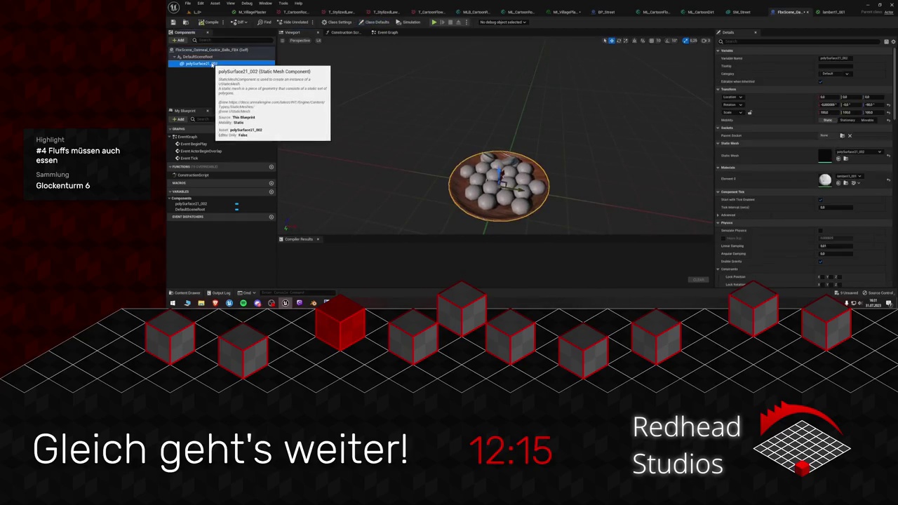
click(204, 57)
click(828, 105)
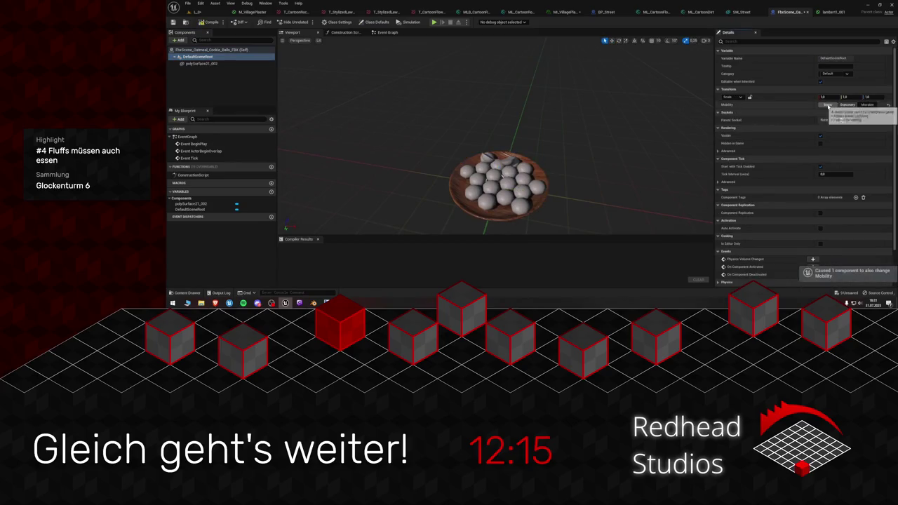
click(202, 64)
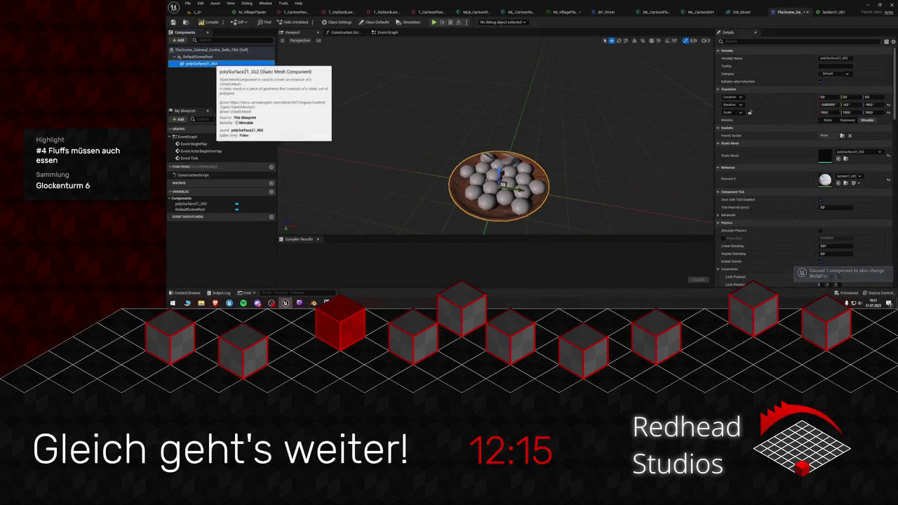
click(848, 120)
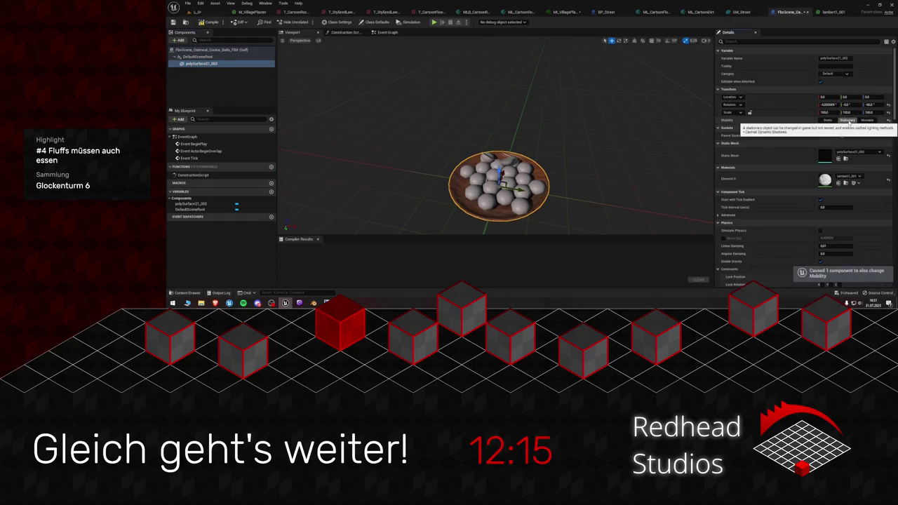
- Check the cookie bowl on the level's table from close above
click(196, 12)
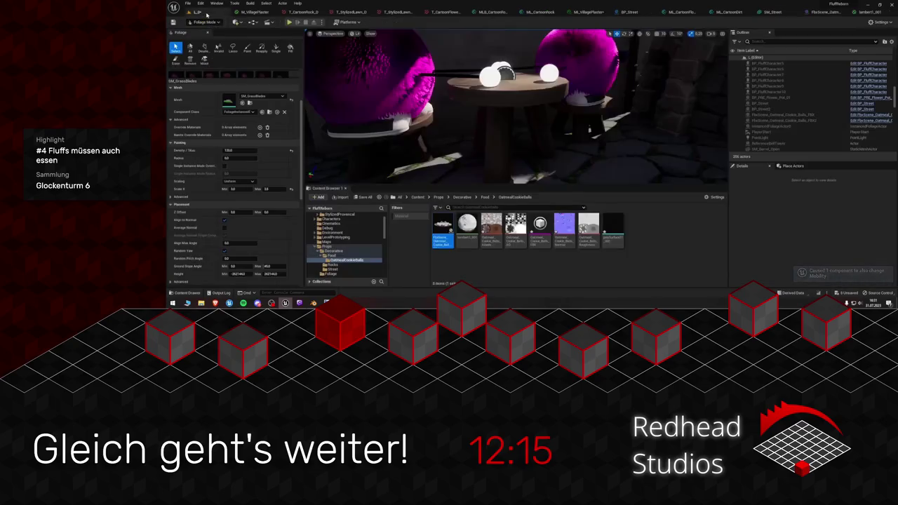
drag(514, 108, 520, 153)
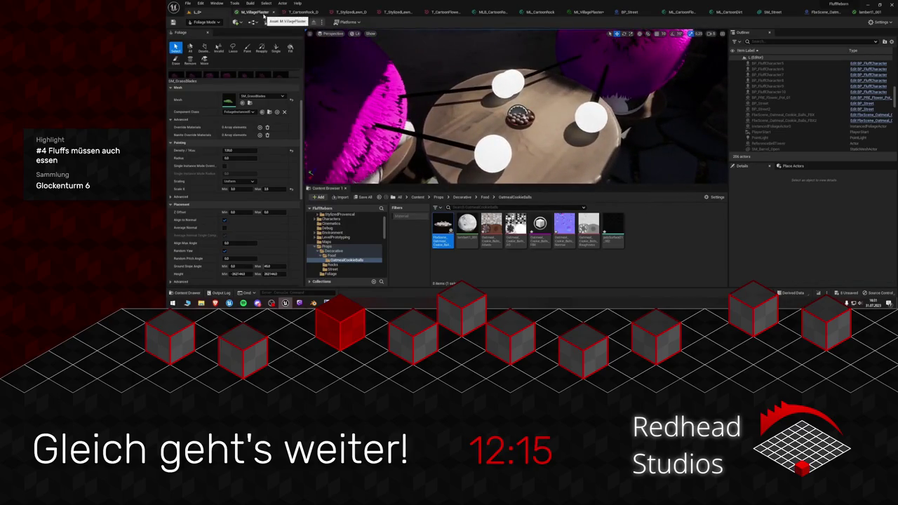
click(827, 12)
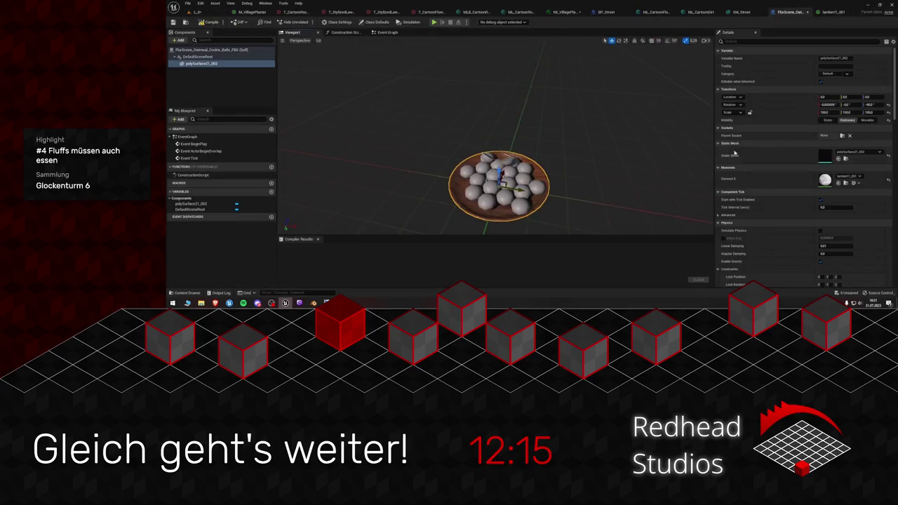
- Set the blueprint root's scale to 5, 5, 5 and compile
click(833, 113)
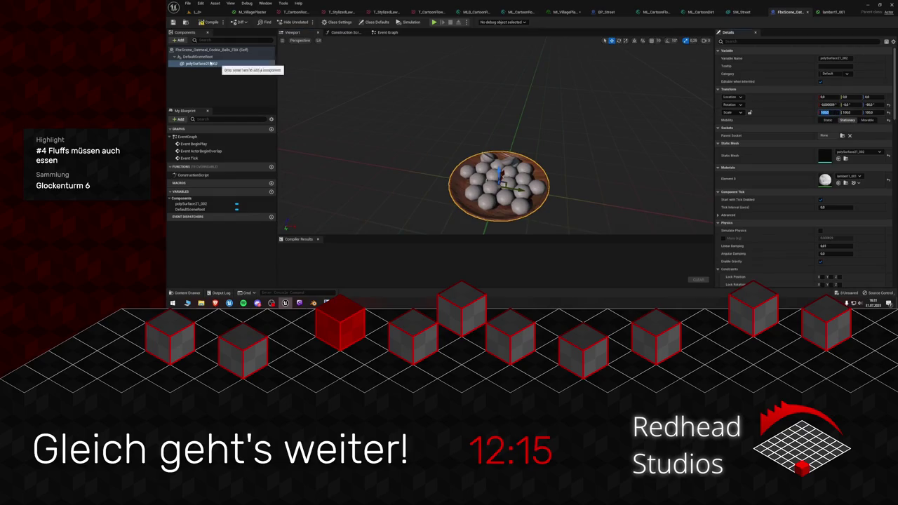
click(200, 57)
click(830, 97)
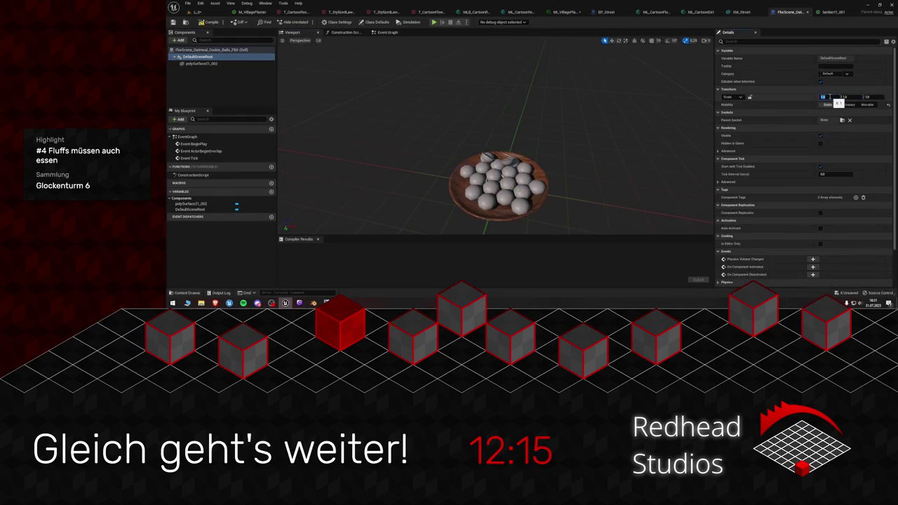
text(5)
key(Tab)
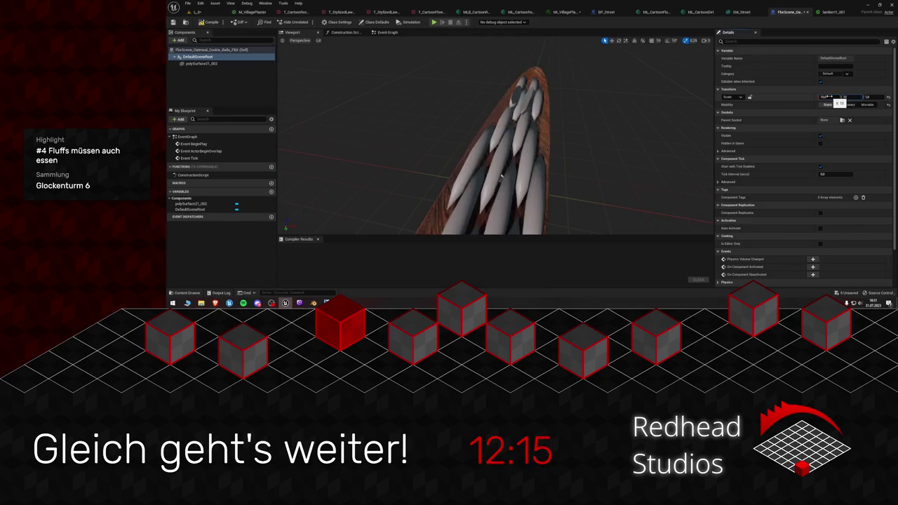
text(5)
key(Tab)
text(5)
key(Return)
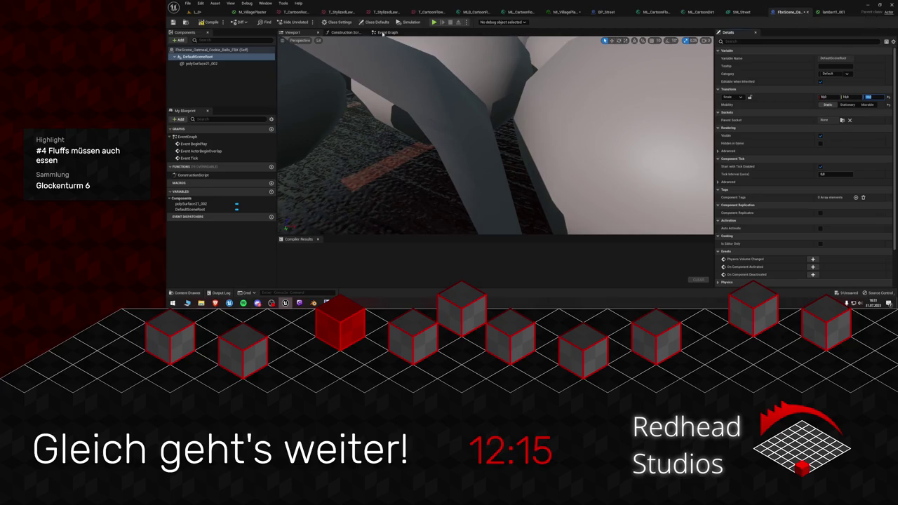
click(209, 22)
click(197, 11)
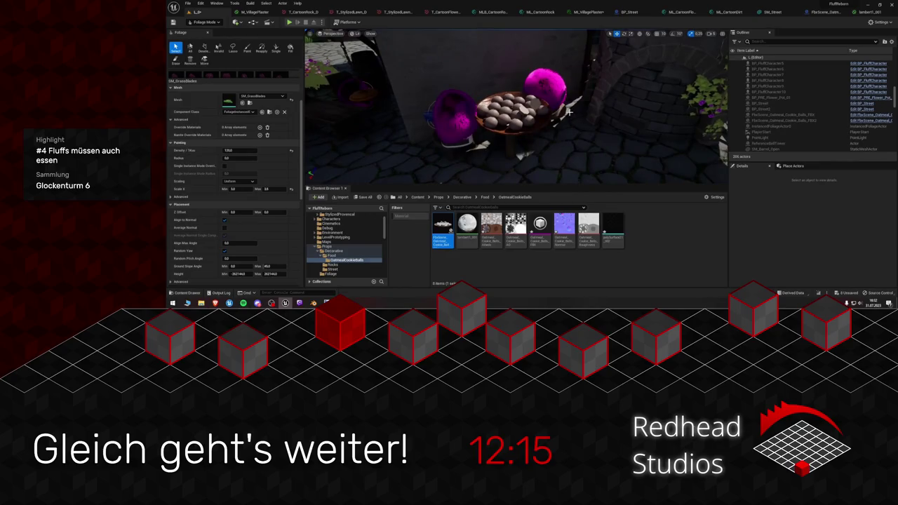
- Change the root's X scale to 2 and apply it
click(825, 12)
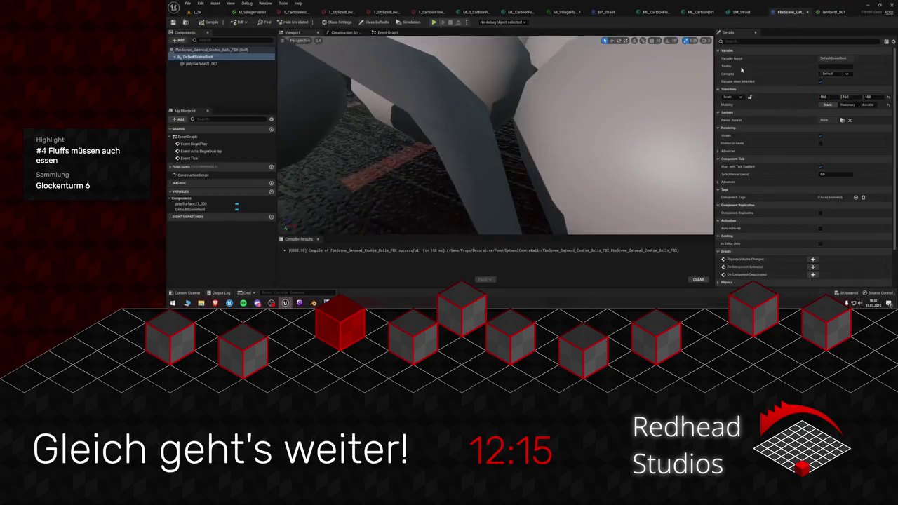
click(198, 57)
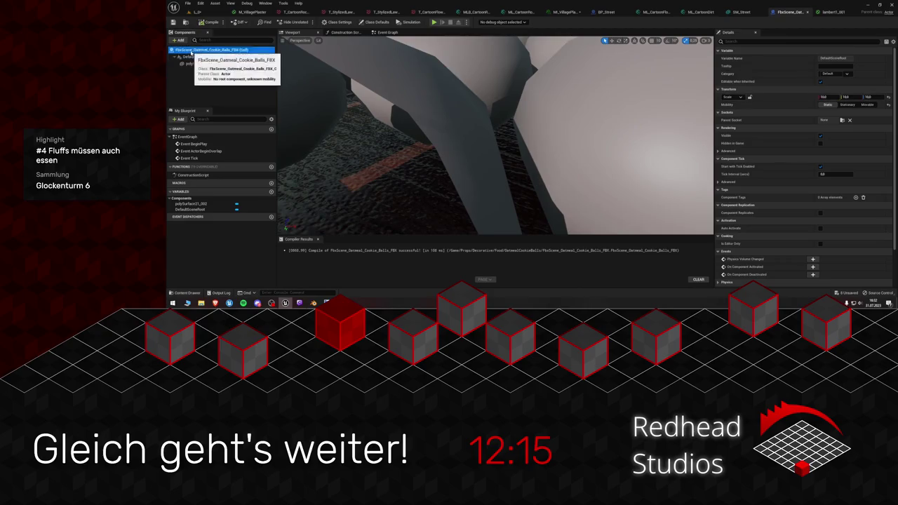
click(831, 96)
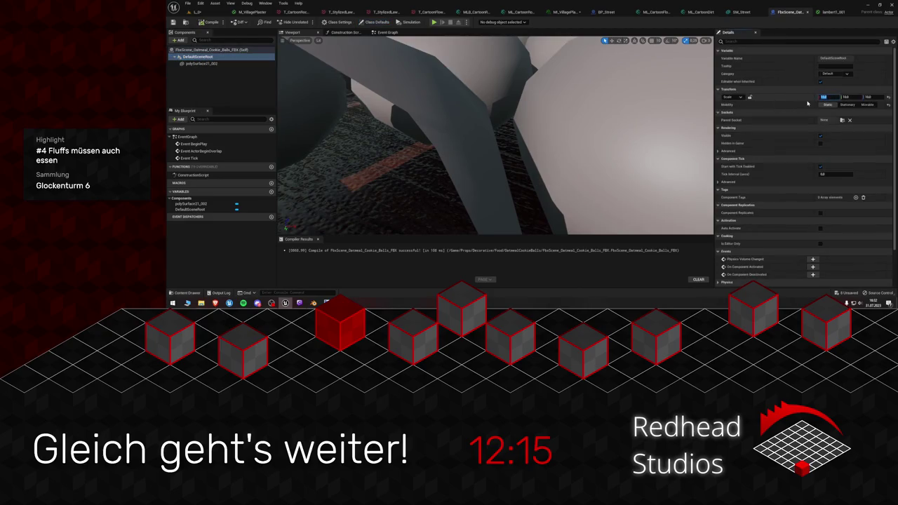
text(2)
key(Tab)
key(Tab)
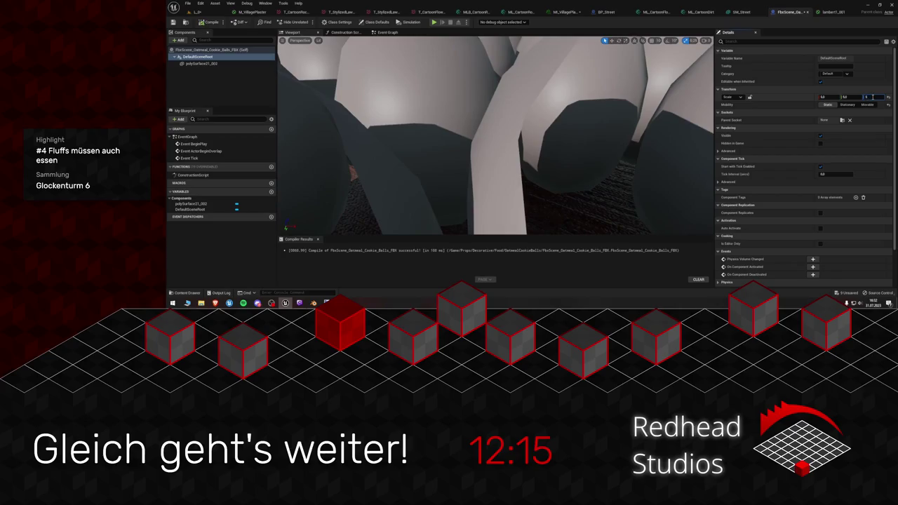
key(Return)
click(204, 12)
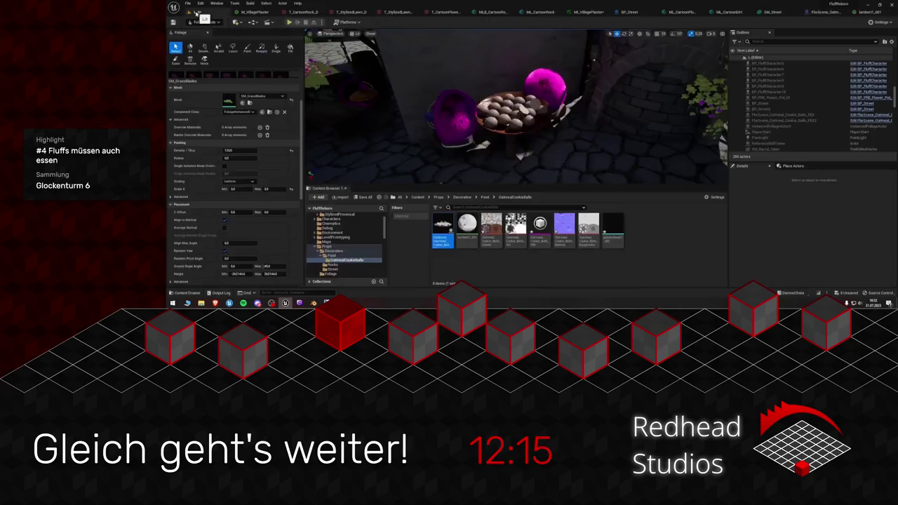
- Frame the cookie table, start Play from the play options, and make the viewport taller
scroll(617, 143, up, 3)
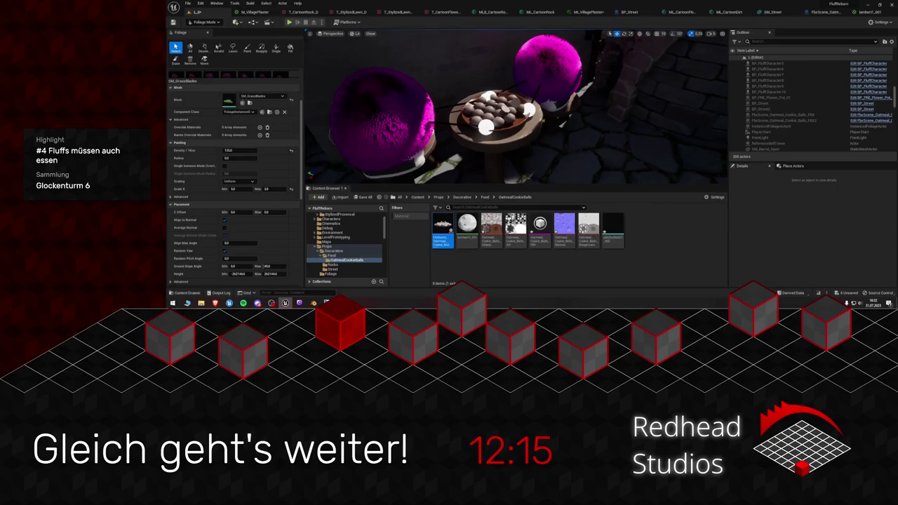
drag(616, 143, 610, 144)
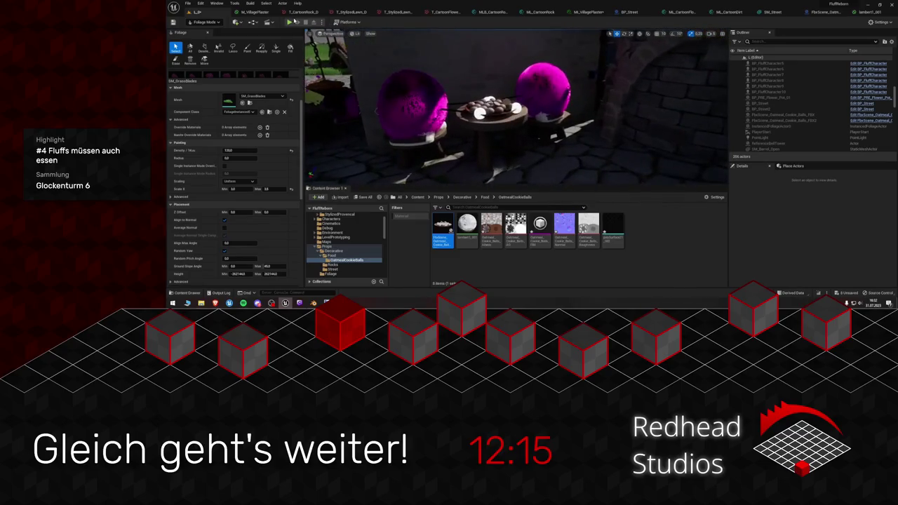
click(321, 22)
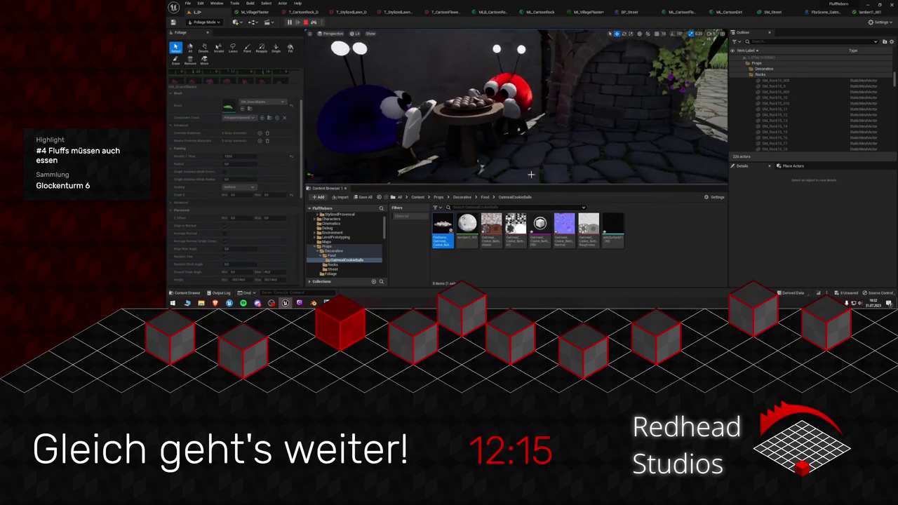
drag(528, 185, 529, 207)
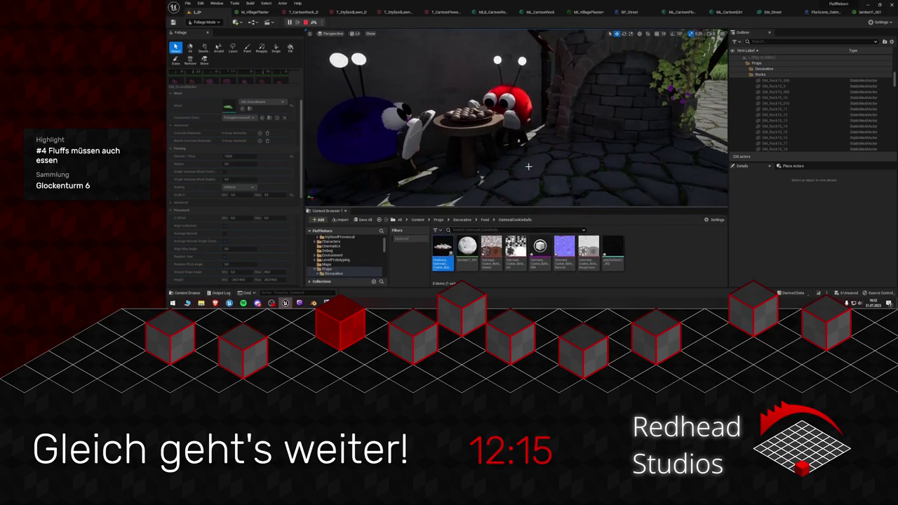
- Recall the HighResShot 2 command from the console history
click(316, 293)
key(Up)
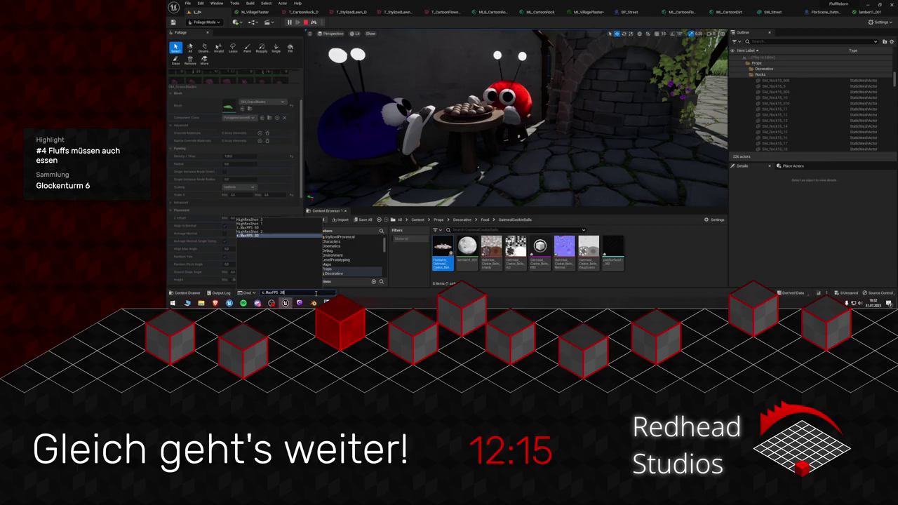
key(Up)
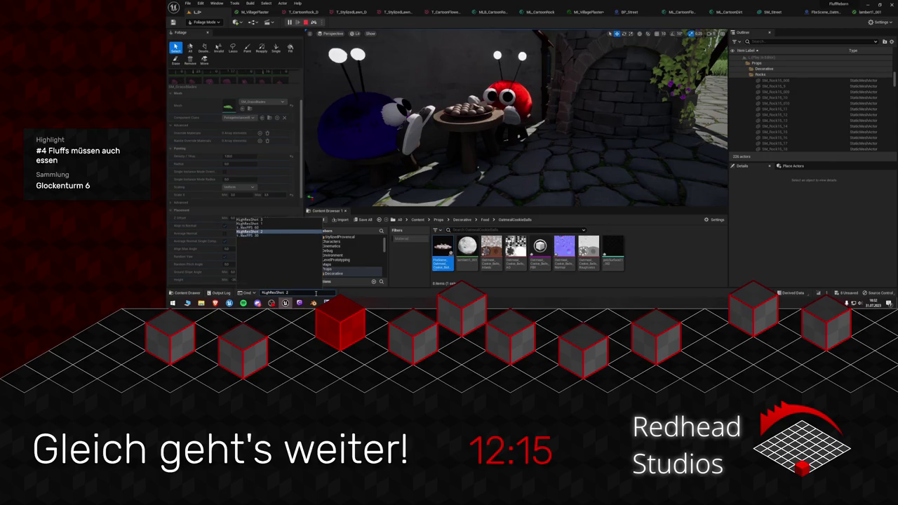
key(Escape)
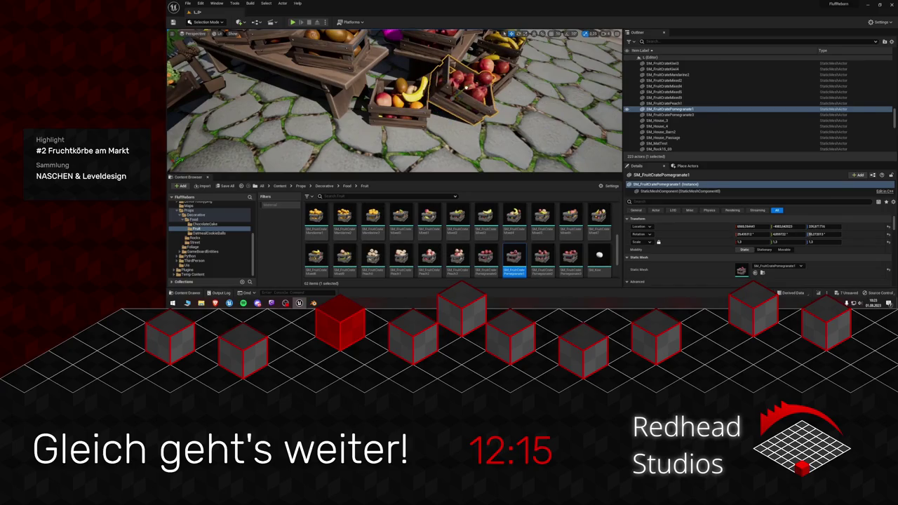
- Place an SM_FruitCrateMandarine3 crate by the market stall and scale it to 1.5
mouse_move(491, 105)
mouse_down()
mouse_move(515, 113)
mouse_move(397, 150)
mouse_move(421, 168)
mouse_move(407, 166)
mouse_up()
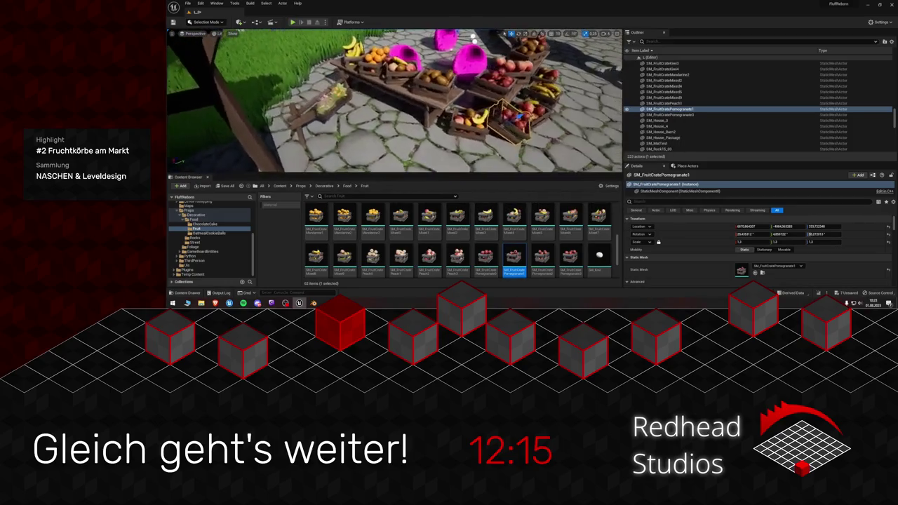
drag(373, 219, 376, 125)
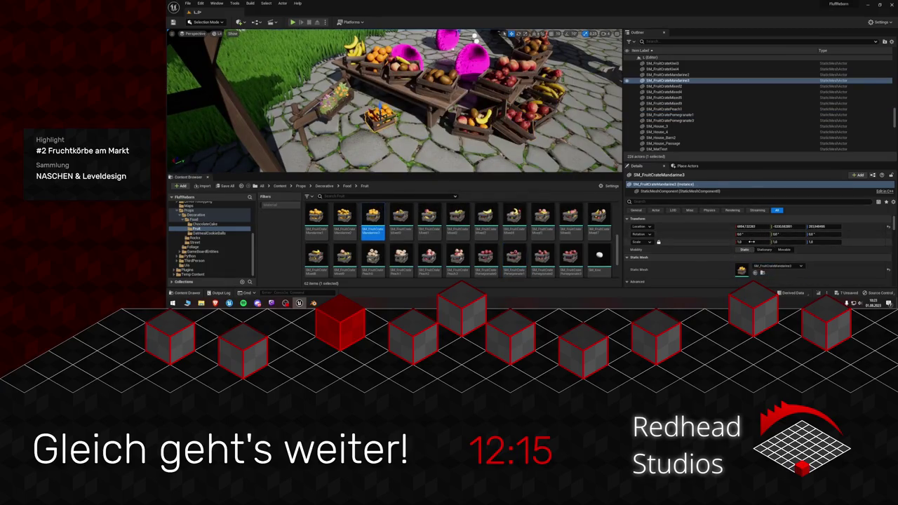
text(1.5)
key(Return)
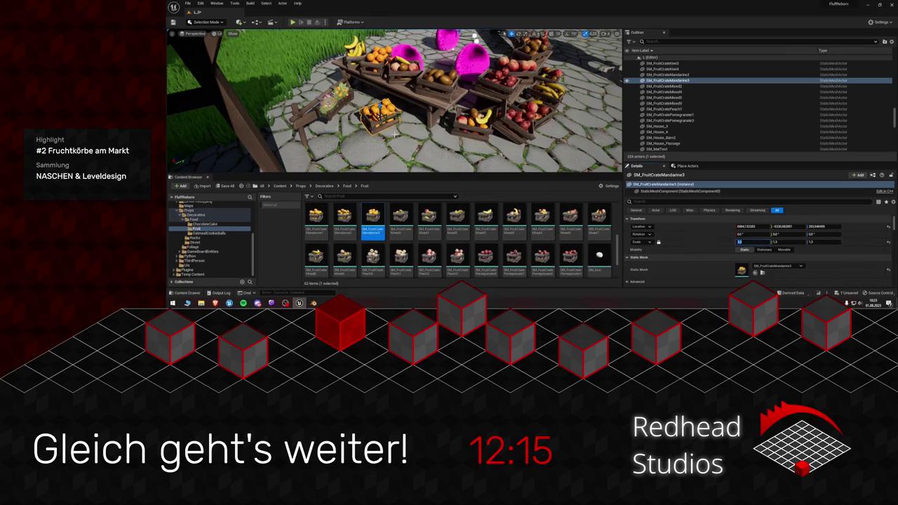
click(397, 129)
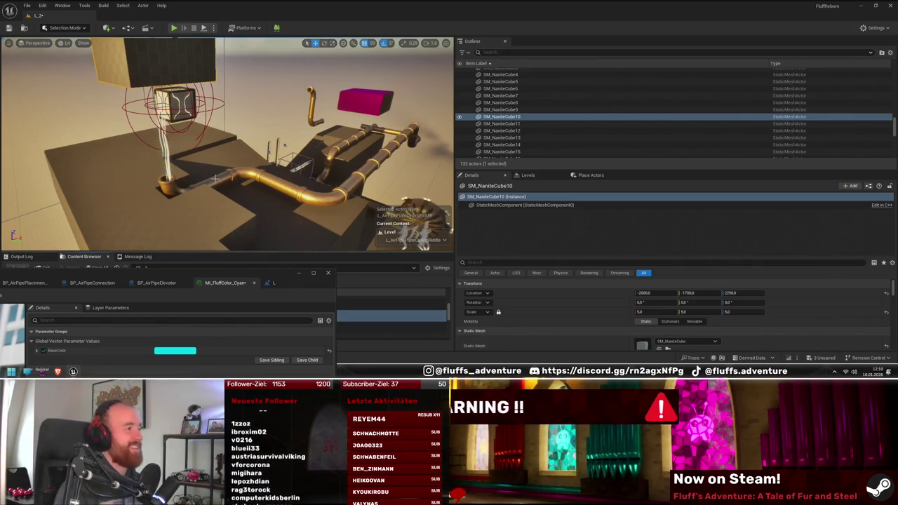
mouse_move(215, 179)
mouse_down()
mouse_move(196, 181)
mouse_move(237, 181)
mouse_move(155, 187)
mouse_move(231, 182)
mouse_move(360, 119)
mouse_move(266, 138)
mouse_move(258, 150)
mouse_up()
key(f)
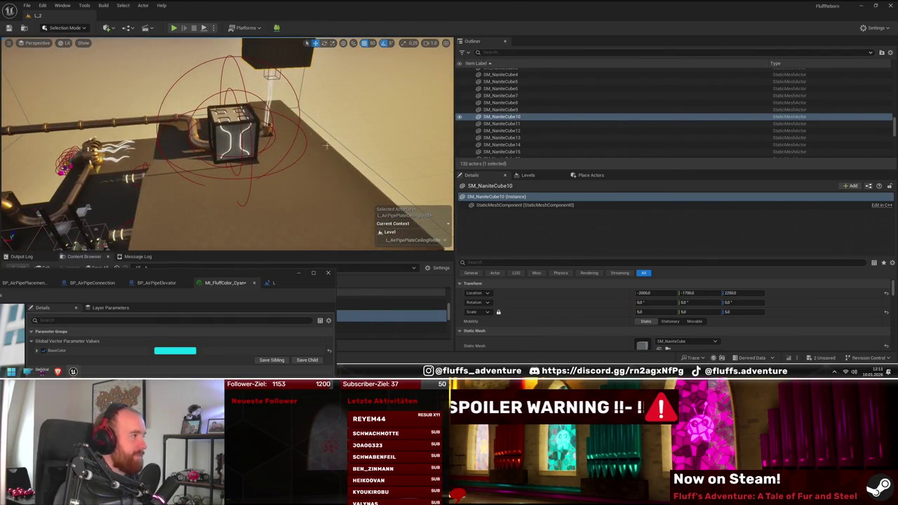
drag(259, 150, 179, 146)
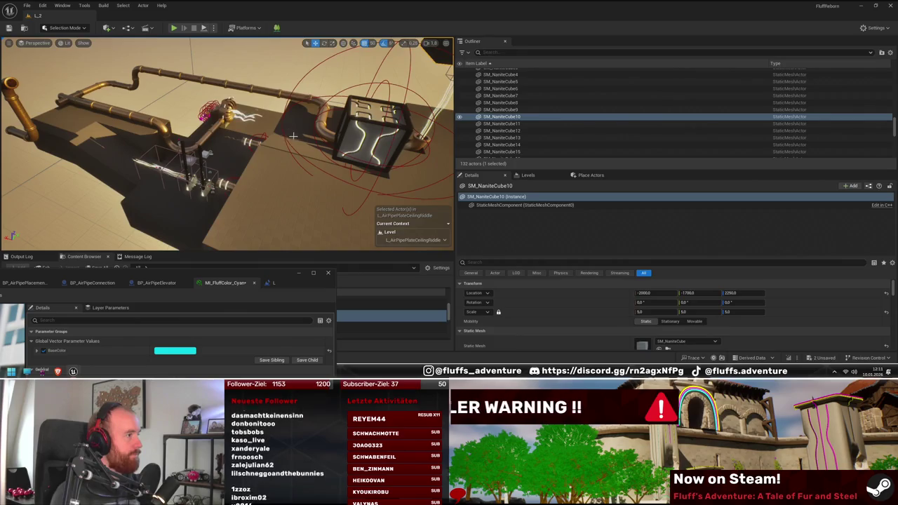
key(f)
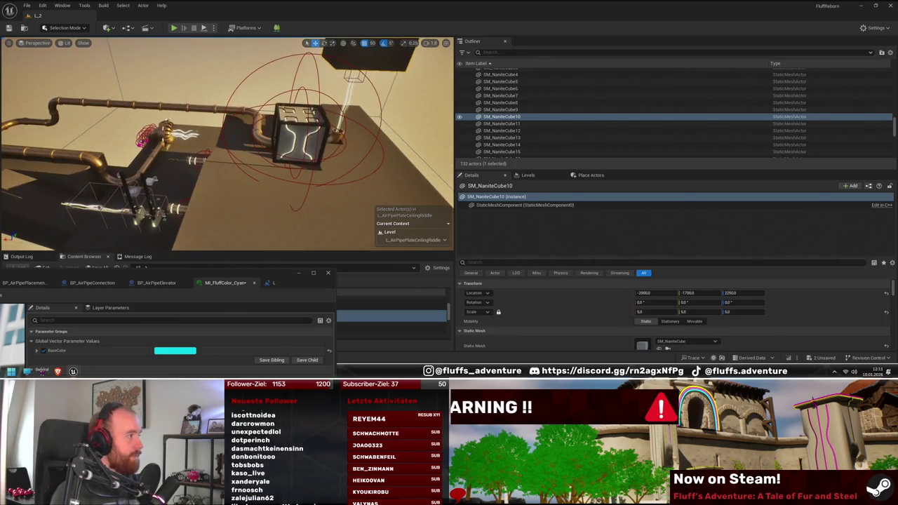
mouse_move(224, 140)
mouse_down()
mouse_move(253, 133)
mouse_move(272, 150)
mouse_move(243, 128)
mouse_up()
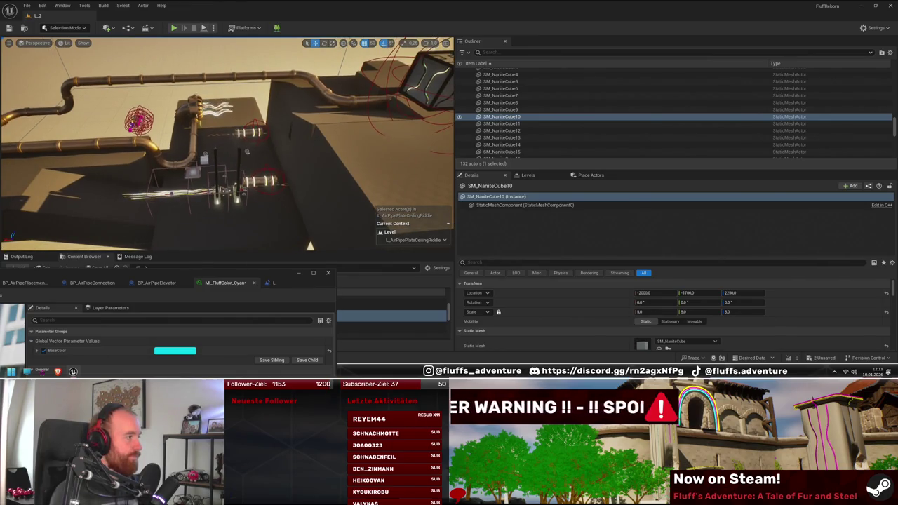
key(f)
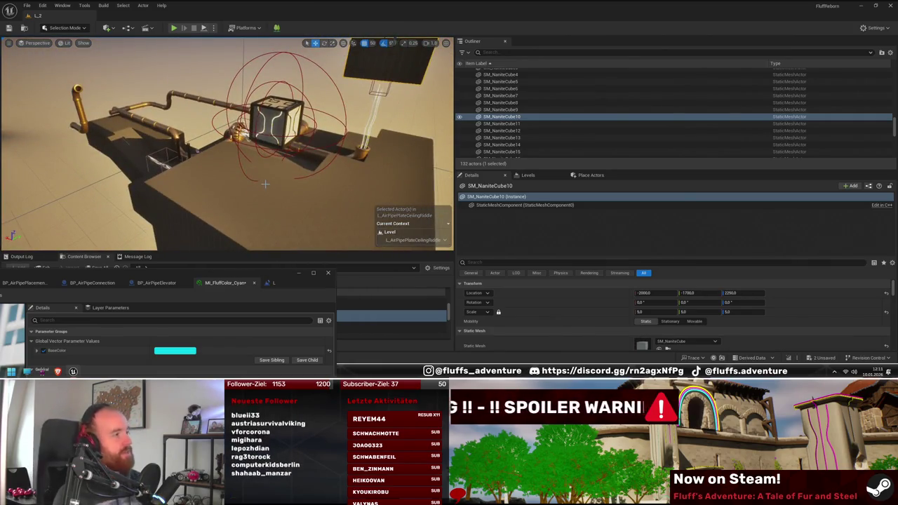
mouse_move(248, 186)
mouse_down()
mouse_move(265, 199)
mouse_move(280, 193)
mouse_move(211, 197)
mouse_move(235, 185)
mouse_move(287, 228)
mouse_move(266, 131)
mouse_up()
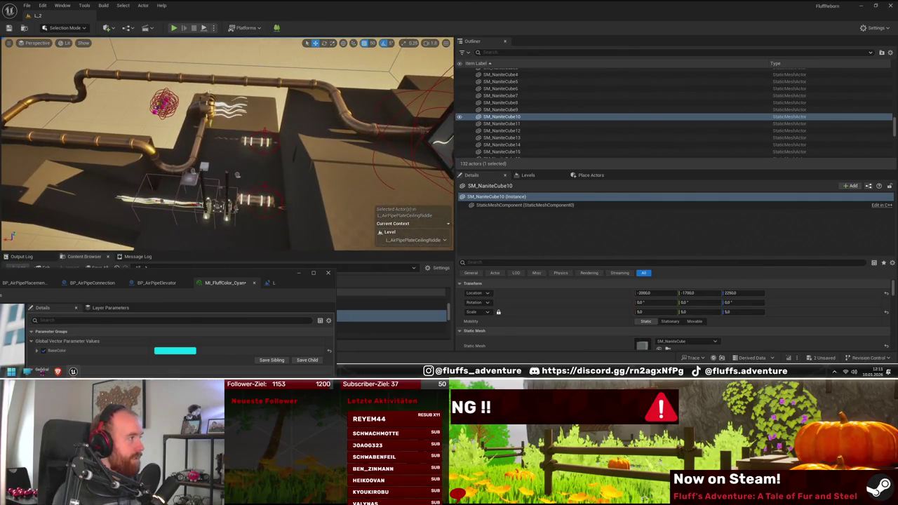
key(f)
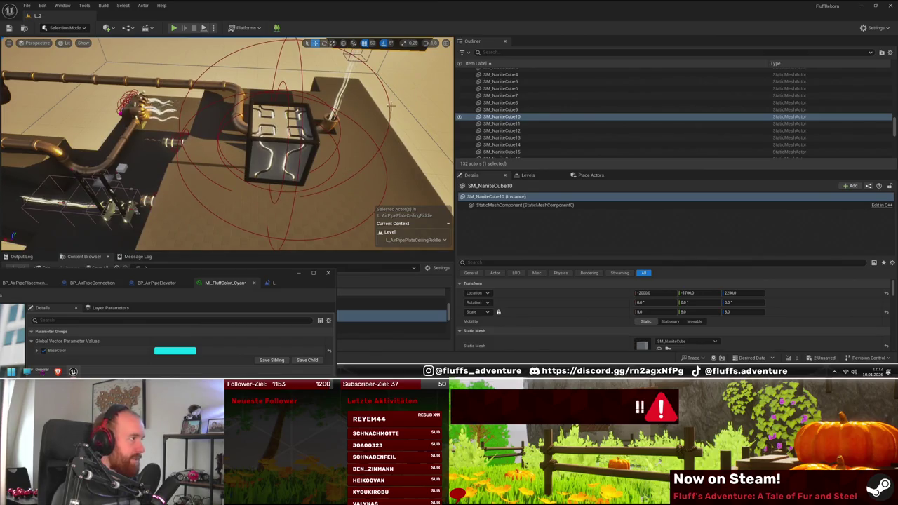
drag(350, 131, 280, 162)
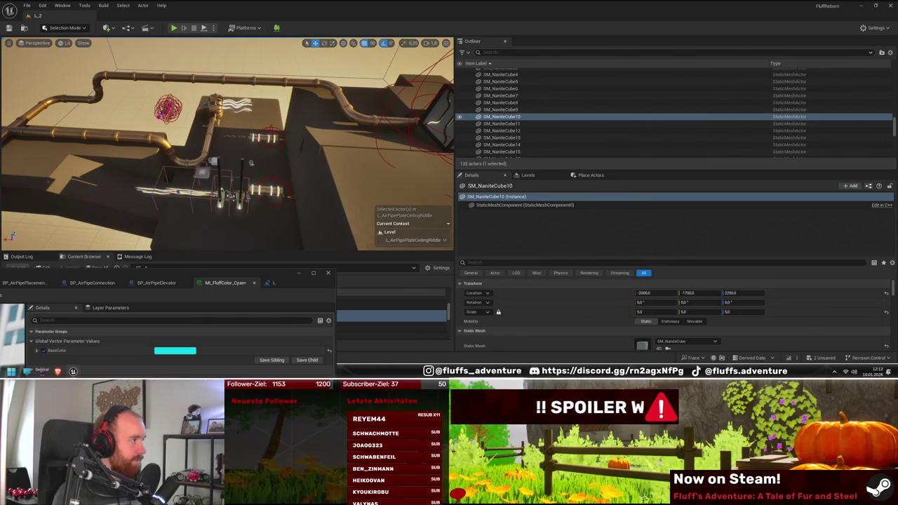
drag(280, 162, 337, 155)
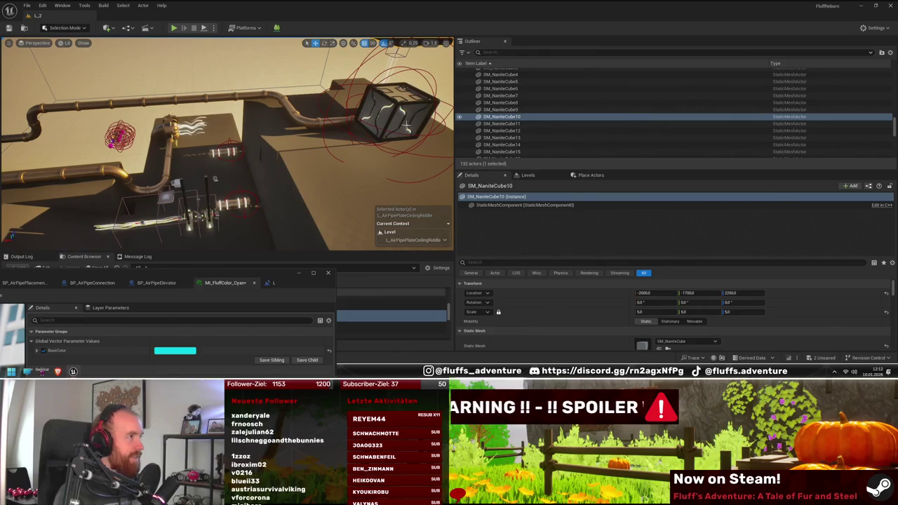
drag(376, 138, 366, 147)
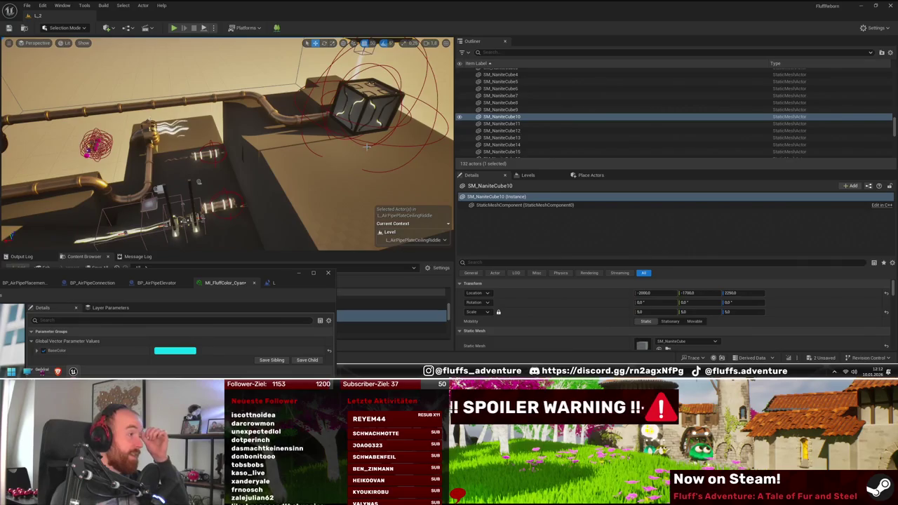
mouse_move(366, 146)
mouse_down()
mouse_move(265, 250)
mouse_move(353, 247)
mouse_up()
mouse_move(329, 169)
mouse_down()
mouse_move(365, 183)
mouse_move(269, 164)
mouse_move(294, 119)
mouse_move(312, 129)
mouse_move(281, 139)
mouse_up()
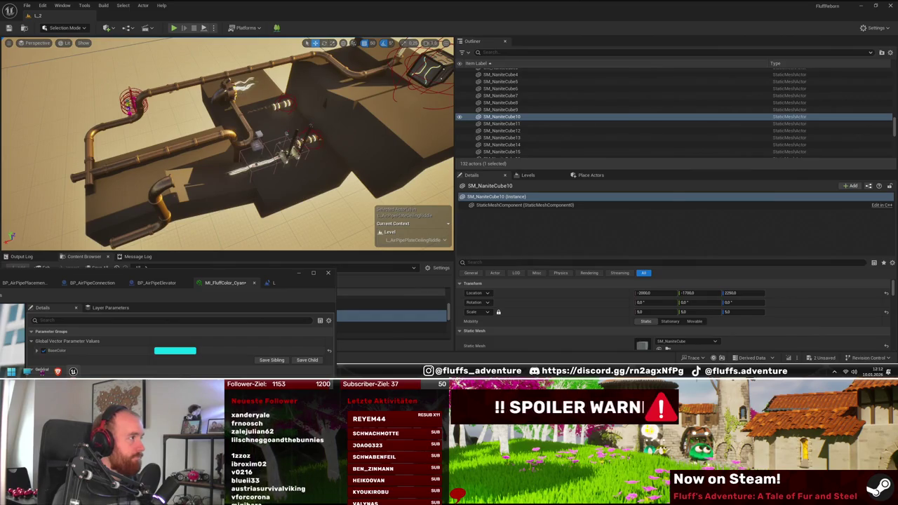
mouse_move(312, 140)
mouse_down()
mouse_move(323, 140)
mouse_move(272, 144)
mouse_up()
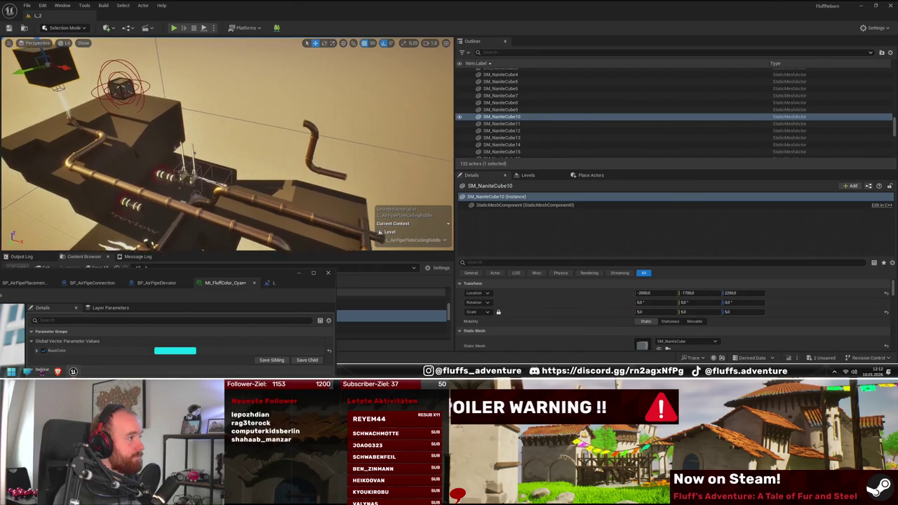
mouse_move(273, 144)
mouse_down()
mouse_move(229, 155)
mouse_move(294, 152)
mouse_up()
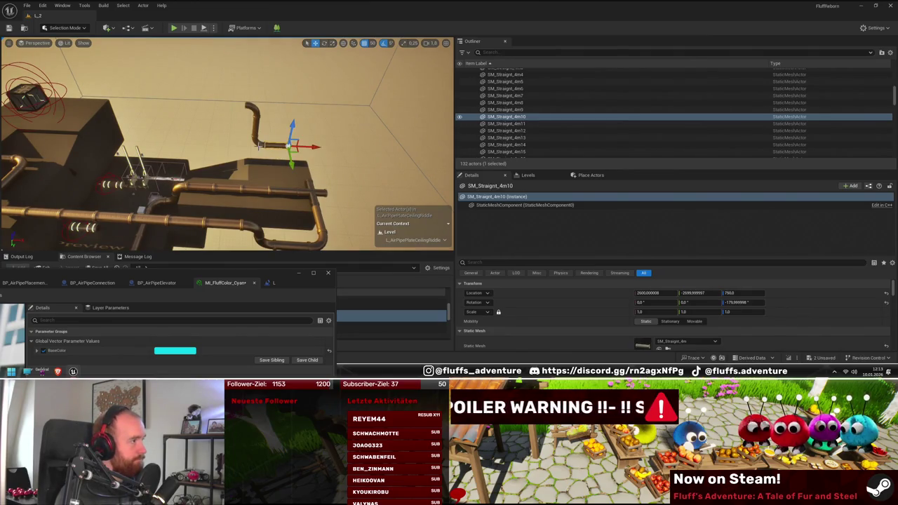
- Rotate the selected pipe pieces so the curved end stands upright
drag(259, 146, 255, 146)
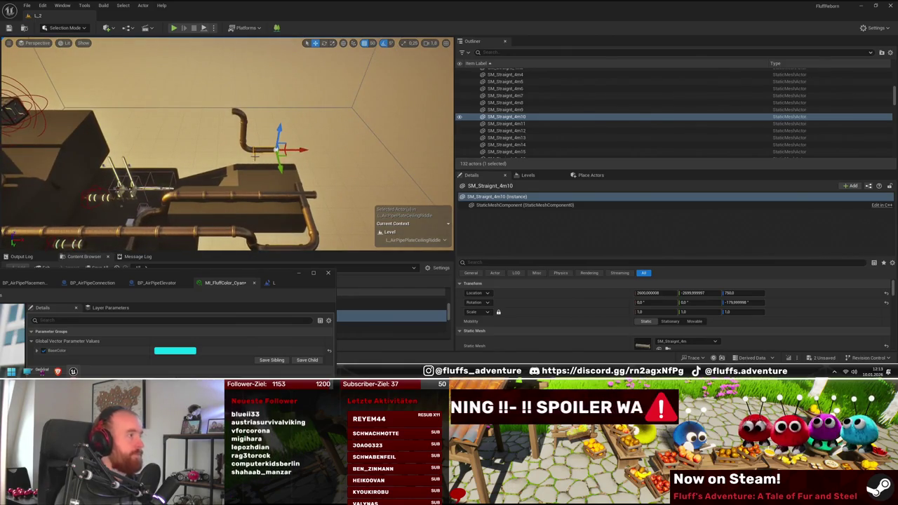
drag(255, 155, 250, 155)
ctrl+click(200, 114)
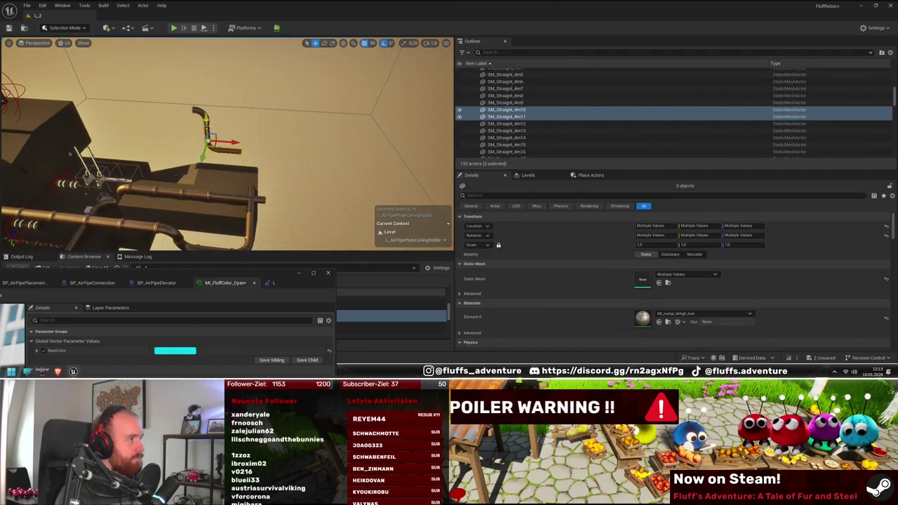
ctrl+click(200, 114)
key(e)
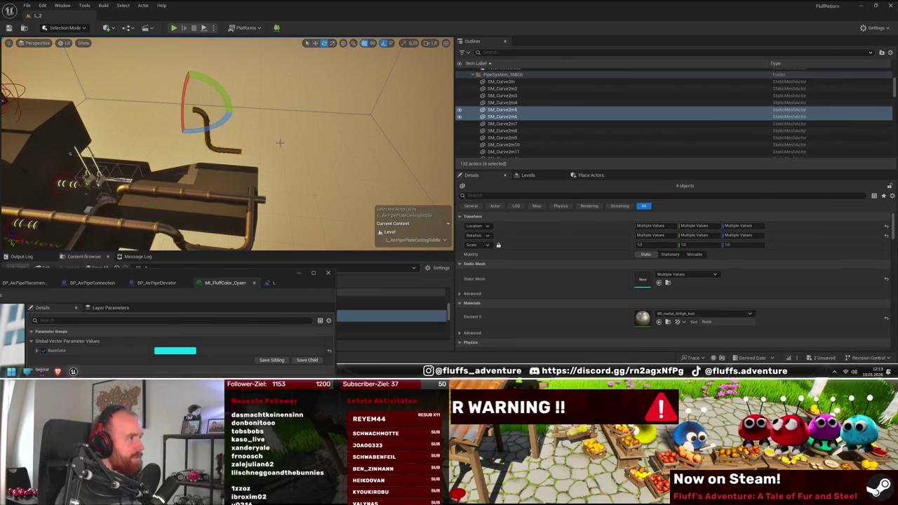
drag(219, 123, 204, 124)
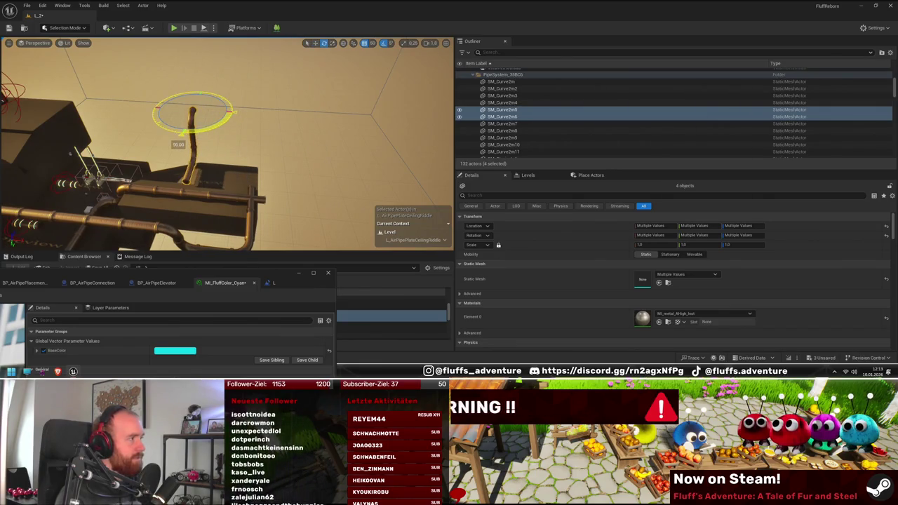
key(w)
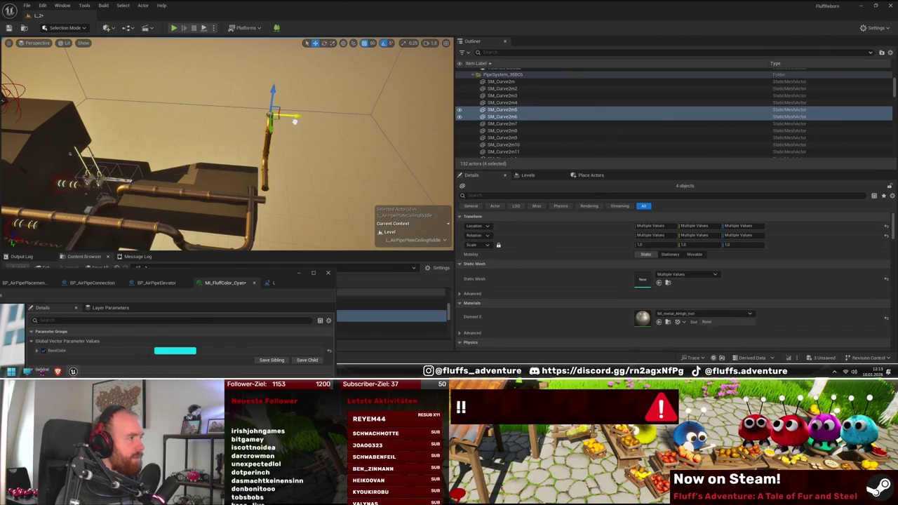
- Duplicate the top curved piece and tilt the copied elbow over the pipe top
mouse_move(263, 131)
mouse_down()
mouse_move(203, 148)
mouse_move(241, 140)
mouse_move(289, 156)
mouse_move(358, 159)
mouse_move(431, 183)
mouse_up()
click(342, 165)
key(e)
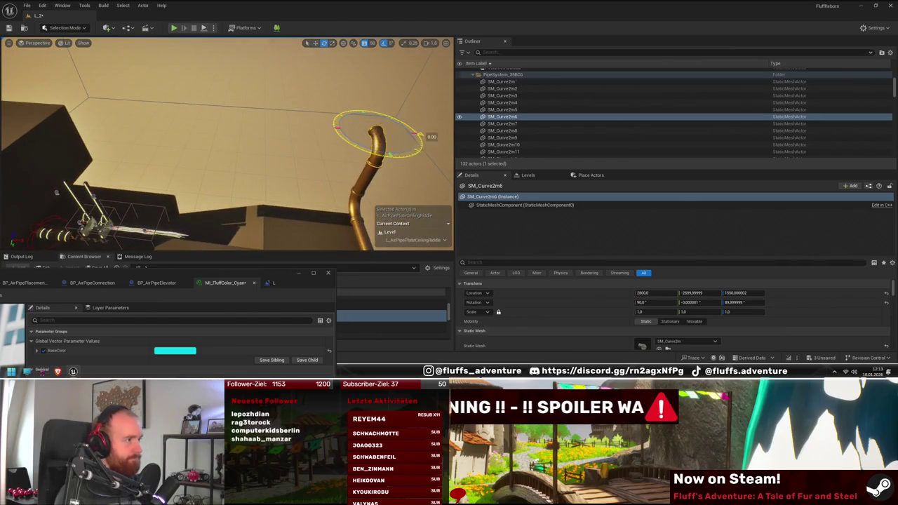
drag(421, 135, 360, 163)
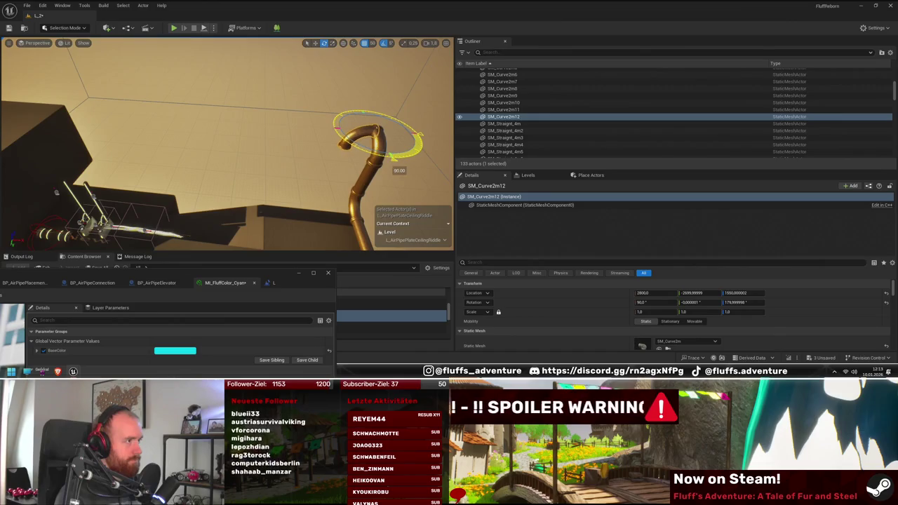
mouse_move(402, 132)
mouse_down()
mouse_move(395, 92)
mouse_move(365, 173)
mouse_move(387, 166)
mouse_move(316, 168)
mouse_move(197, 197)
mouse_move(63, 202)
mouse_up()
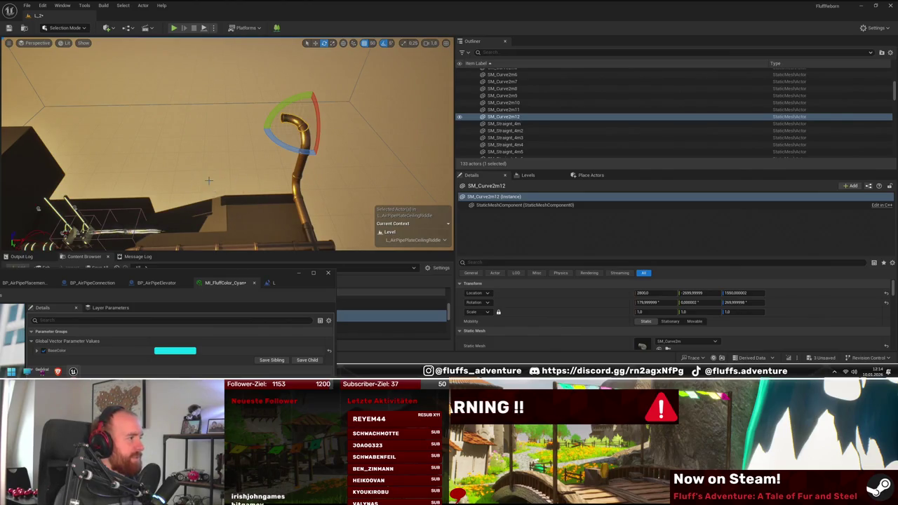
- Select the lower curve, the new pipe pieces and the copied elbow, and frame them
mouse_move(208, 180)
mouse_down()
mouse_move(274, 168)
mouse_move(253, 154)
mouse_move(224, 156)
mouse_up()
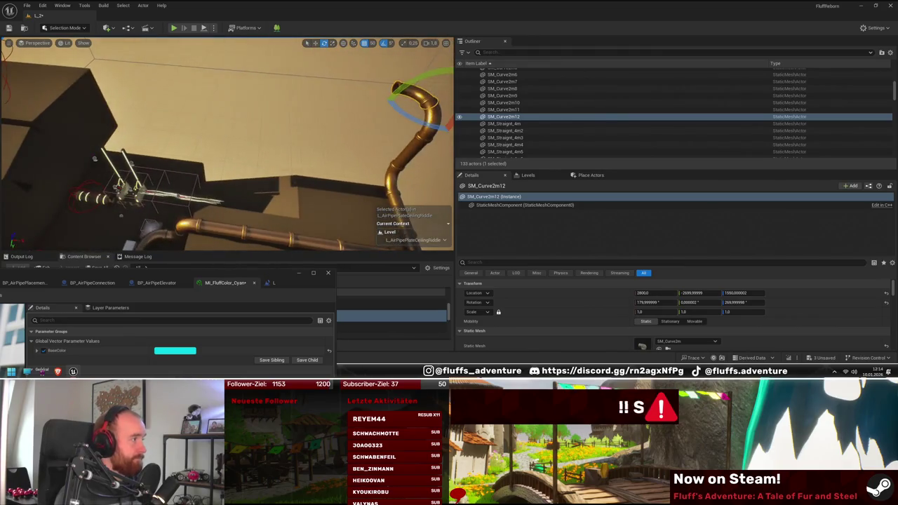
click(375, 200)
drag(376, 200, 321, 167)
ctrl+click(324, 150)
ctrl+click(316, 110)
ctrl+click(314, 110)
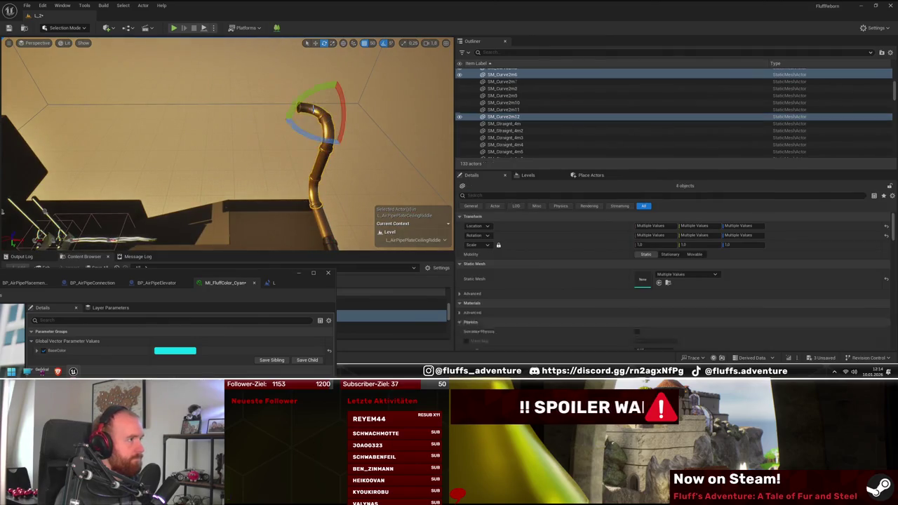
key(f)
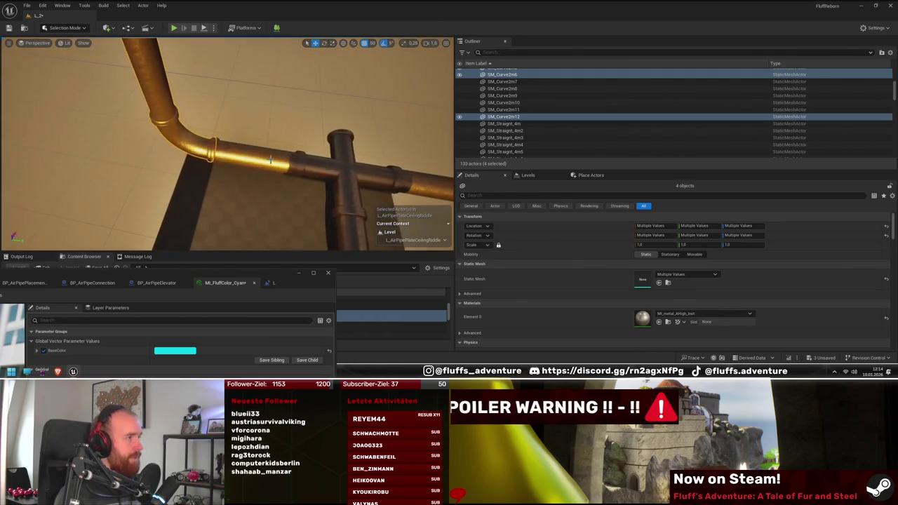
- Select the straight pipe at the elbow together with another straight and the top elbow
click(316, 169)
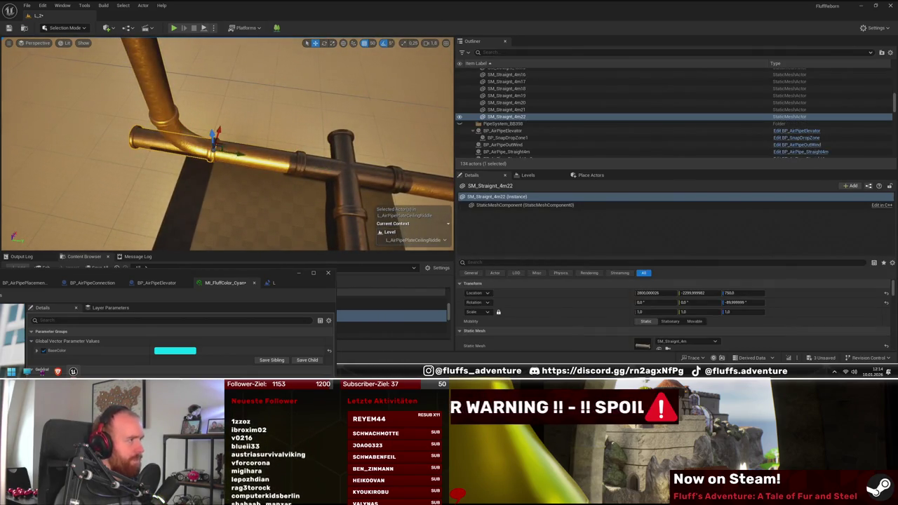
ctrl+click(204, 105)
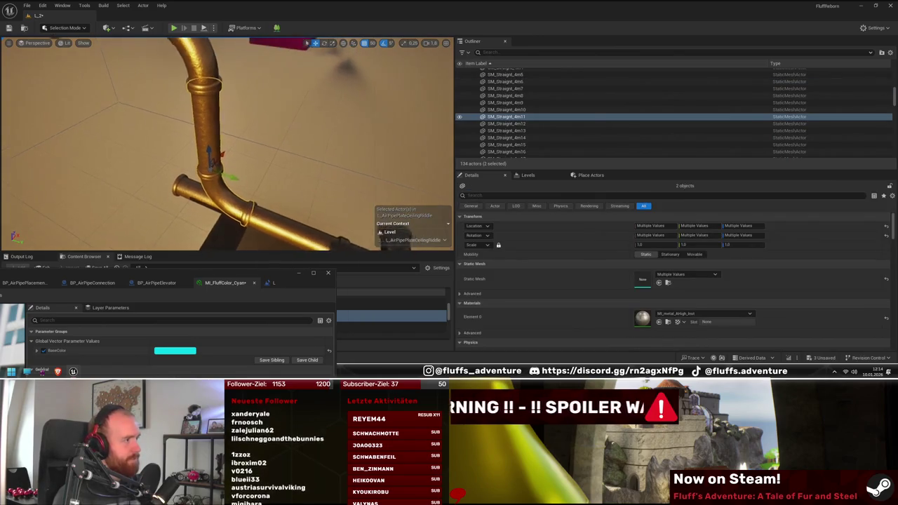
ctrl+click(174, 132)
ctrl+click(175, 133)
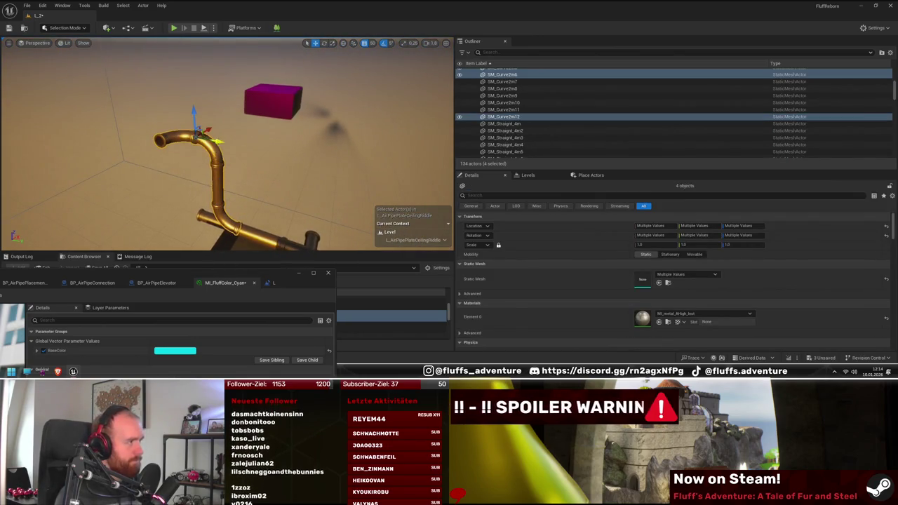
- Select two platform cubes beneath the pipes
drag(207, 161, 279, 167)
click(254, 171)
ctrl+click(279, 166)
scroll(187, 143, down, 3)
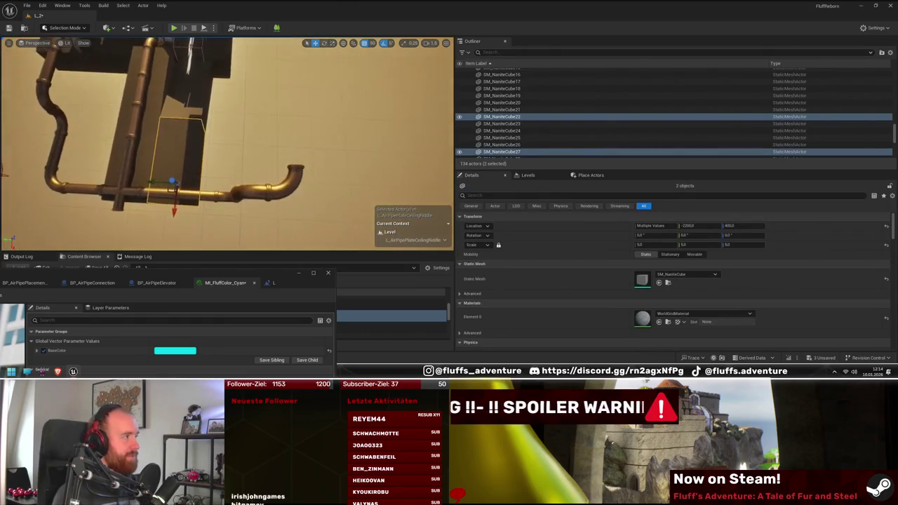
- Duplicate two platform cubes and shift the copies along X
ctrl+click(150, 105)
ctrl+click(174, 97)
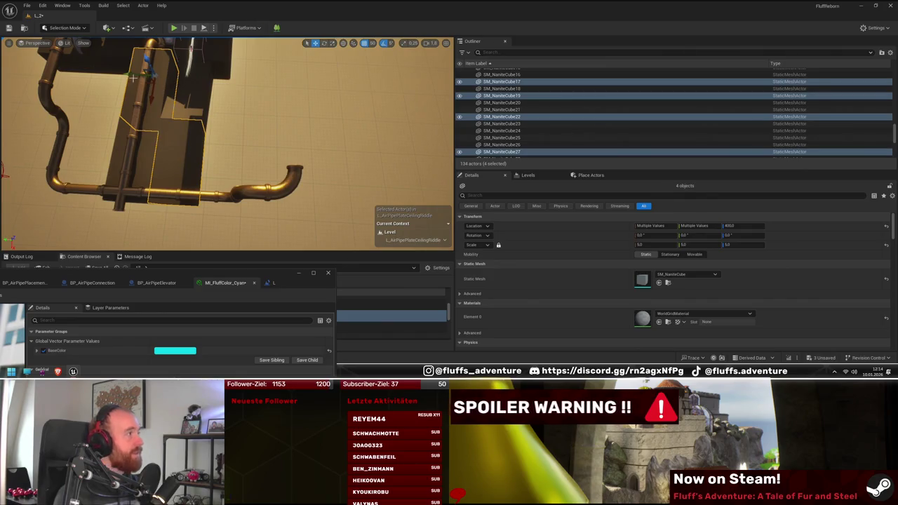
ctrl+click(152, 136)
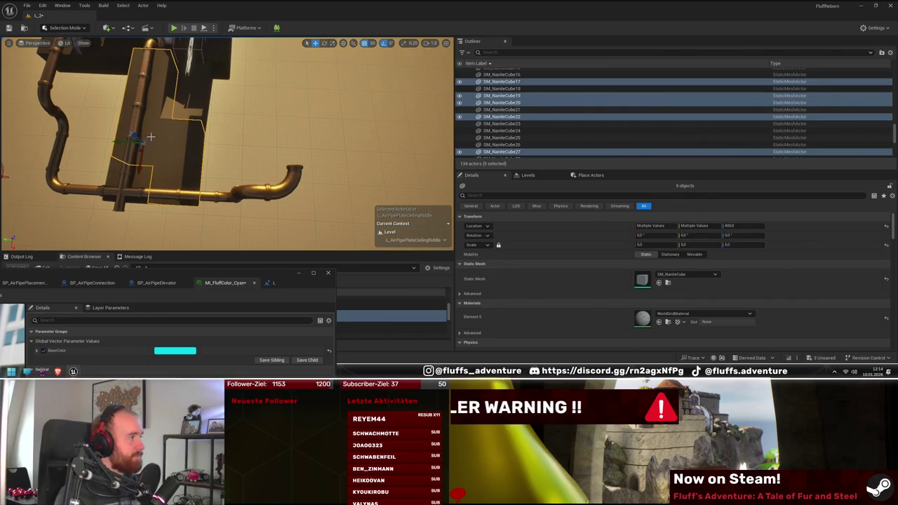
click(176, 155)
ctrl+click(188, 177)
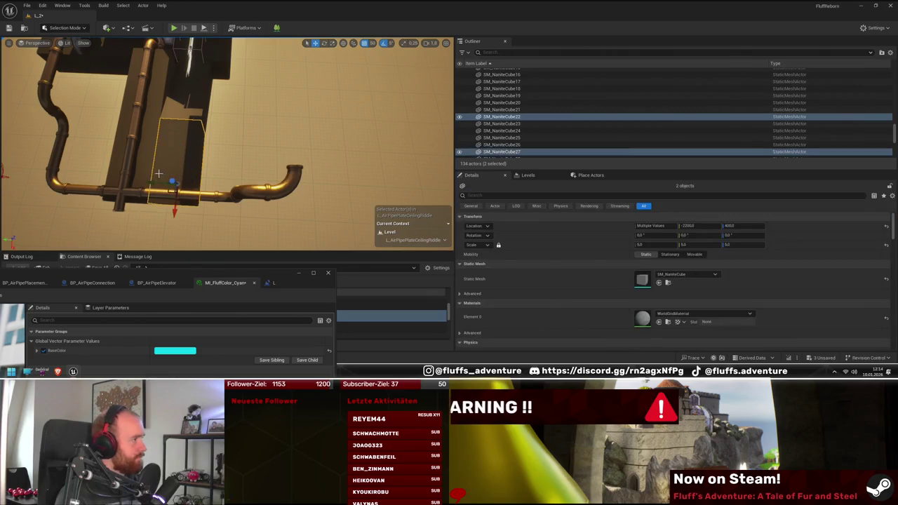
mouse_move(172, 182)
mouse_down()
mouse_move(213, 186)
mouse_move(145, 164)
mouse_up()
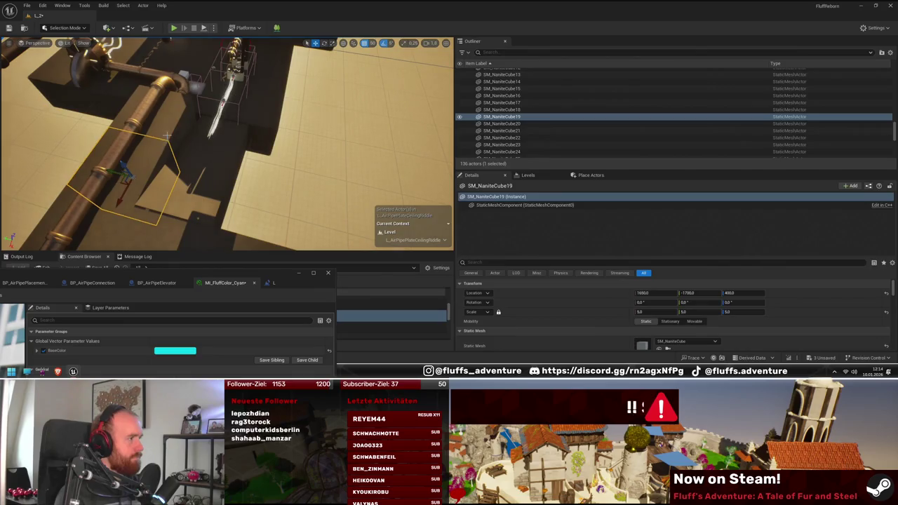
- Select the plate around the pipe and a floor cube beside it while surveying the level
click(181, 130)
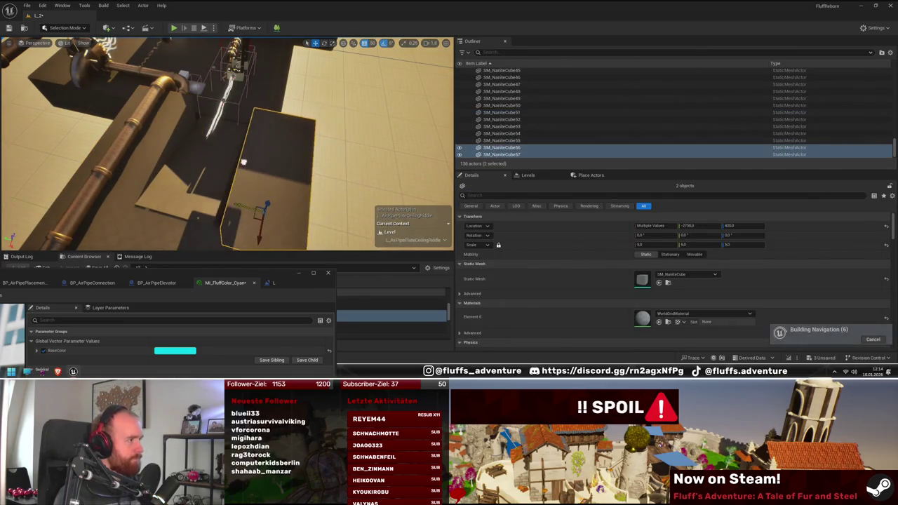
drag(237, 159, 196, 140)
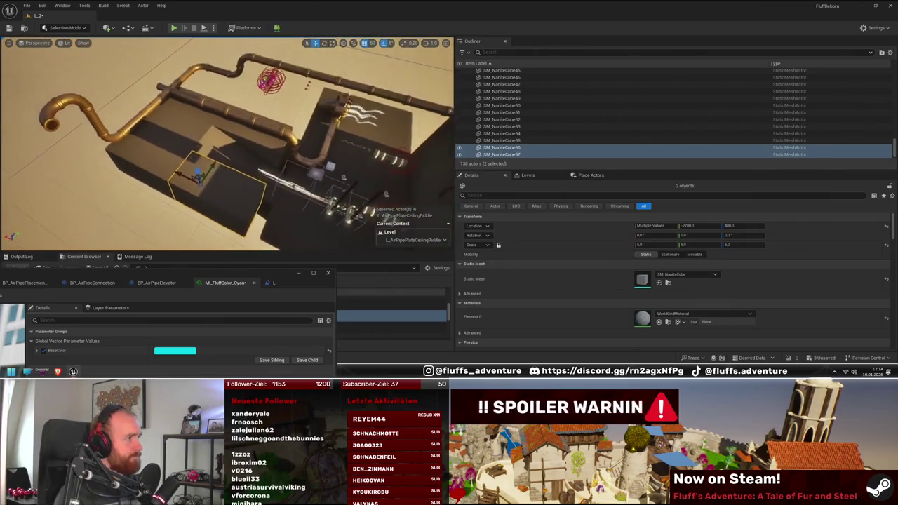
mouse_move(196, 140)
mouse_down()
mouse_move(200, 105)
mouse_move(234, 173)
mouse_up()
click(235, 172)
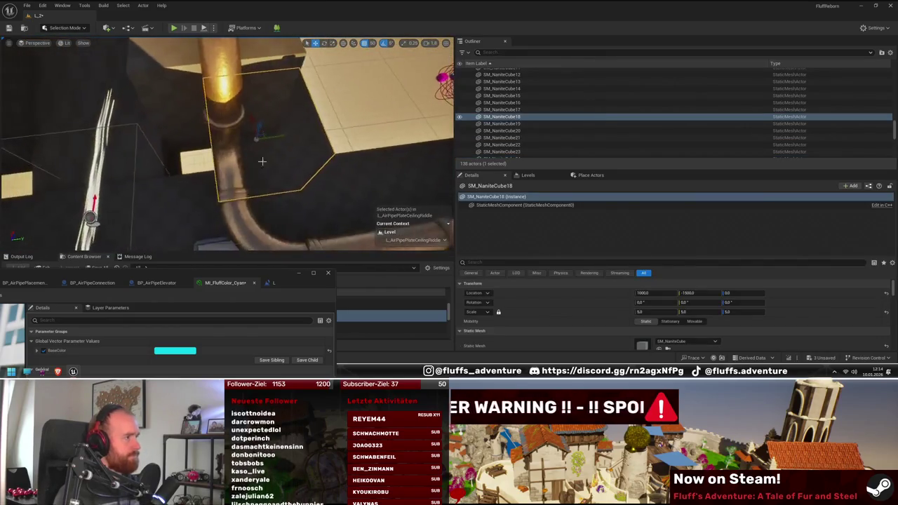
mouse_move(251, 135)
mouse_down()
mouse_move(334, 130)
mouse_move(163, 135)
mouse_up()
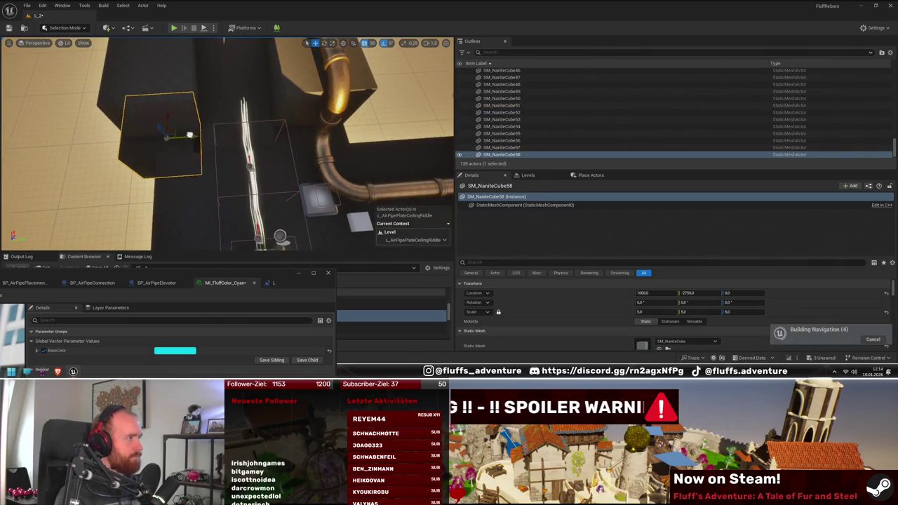
mouse_move(231, 140)
mouse_down()
mouse_move(273, 162)
mouse_move(302, 148)
mouse_move(333, 169)
mouse_up()
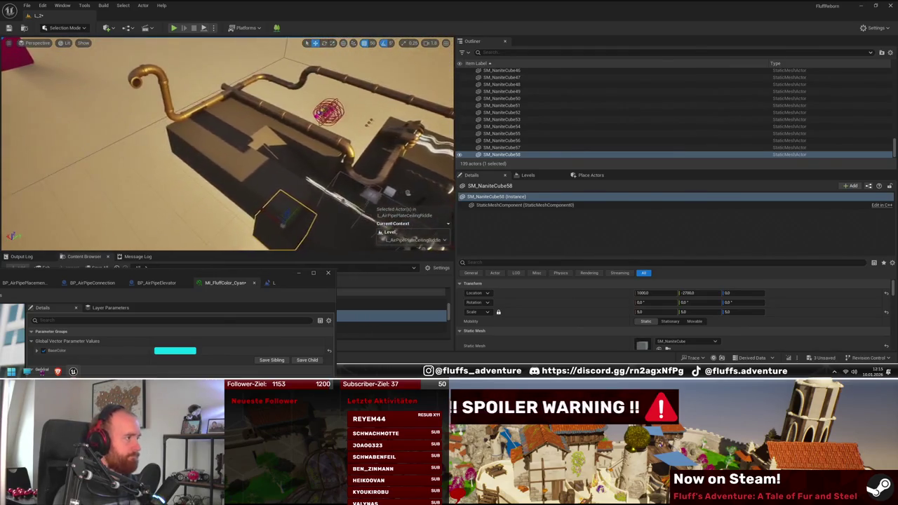
mouse_move(252, 170)
mouse_down()
mouse_move(252, 158)
mouse_move(274, 165)
mouse_move(259, 168)
mouse_up()
- Duplicate floor cubes SM_NaniteCube57, 56, 54 and 55 with Ctrl+D
click(253, 164)
ctrl+click(253, 158)
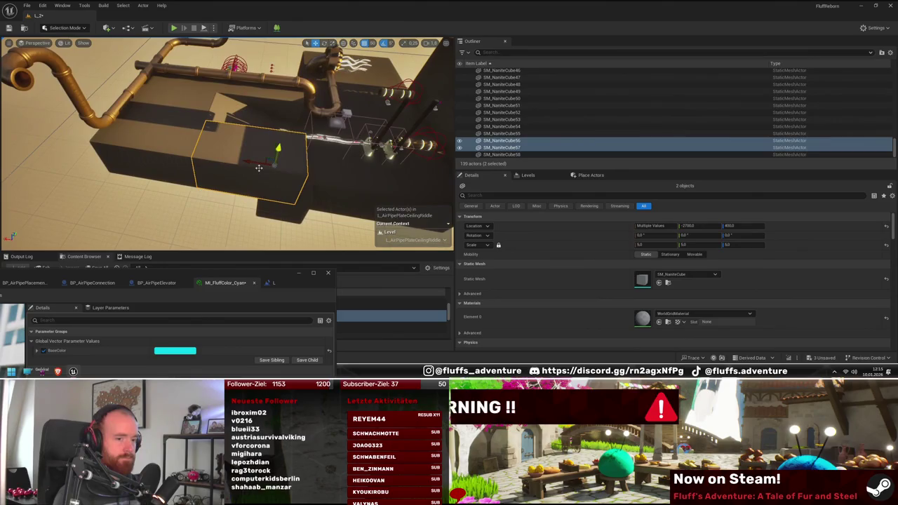
ctrl+click(169, 153)
ctrl+click(193, 169)
key(ctrl+d)
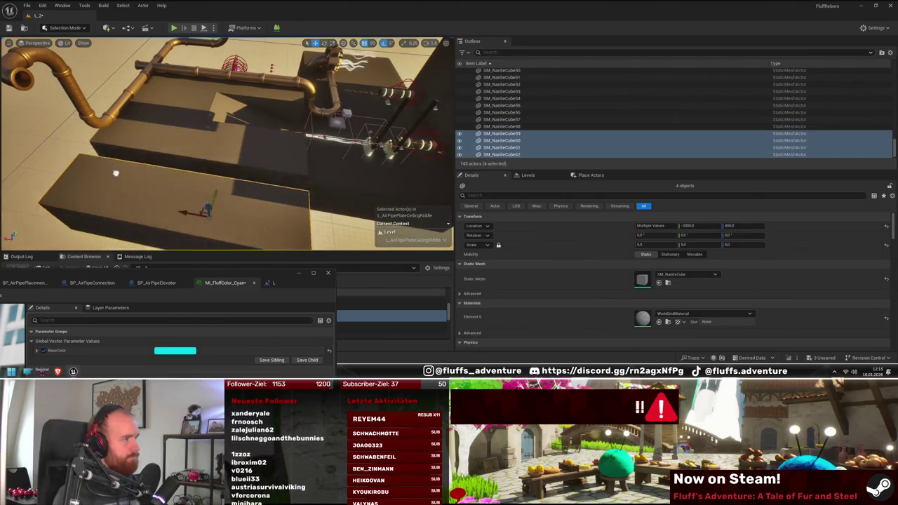
drag(197, 187, 222, 159)
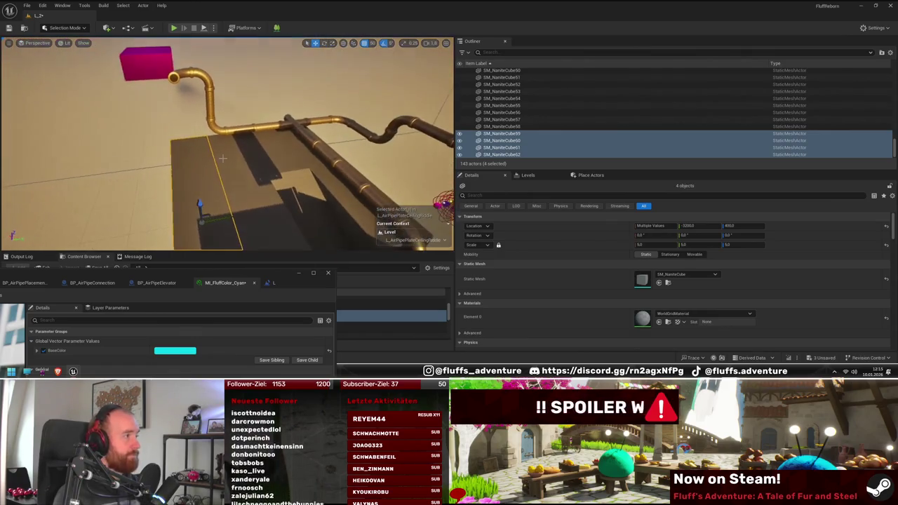
click(238, 132)
drag(256, 110, 256, 110)
- Shift SM_Straight_4m22, SM_Curve2m12 and the other pipe pieces sideways
click(354, 200)
drag(355, 200, 354, 200)
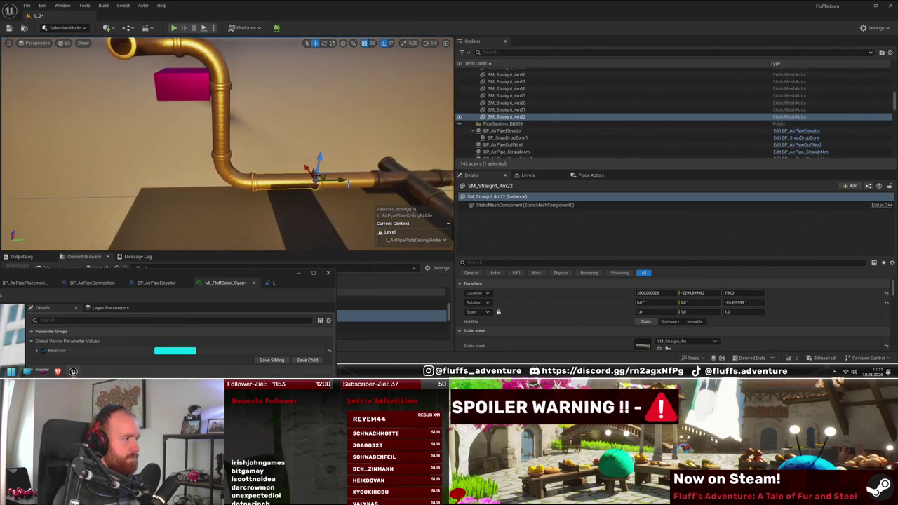
key(ctrl+d)
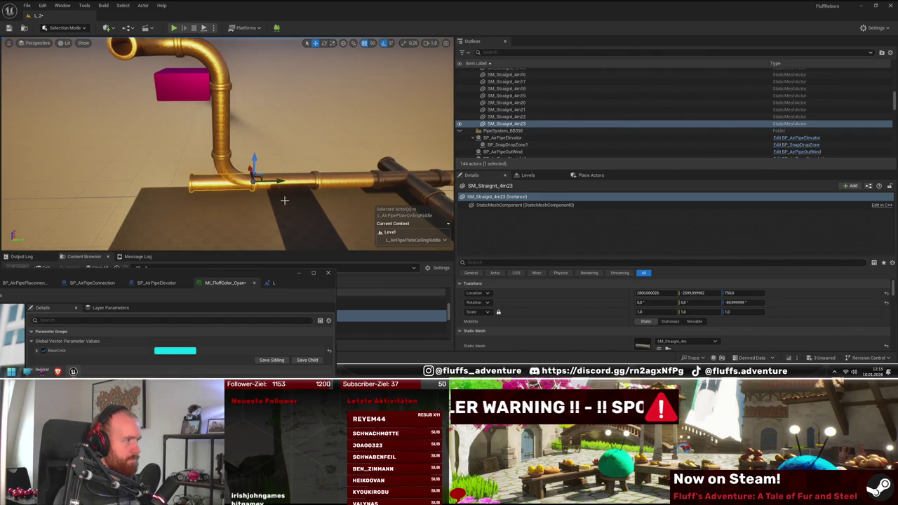
key(ctrl+z)
key(ctrl+z)
key(ctrl+z)
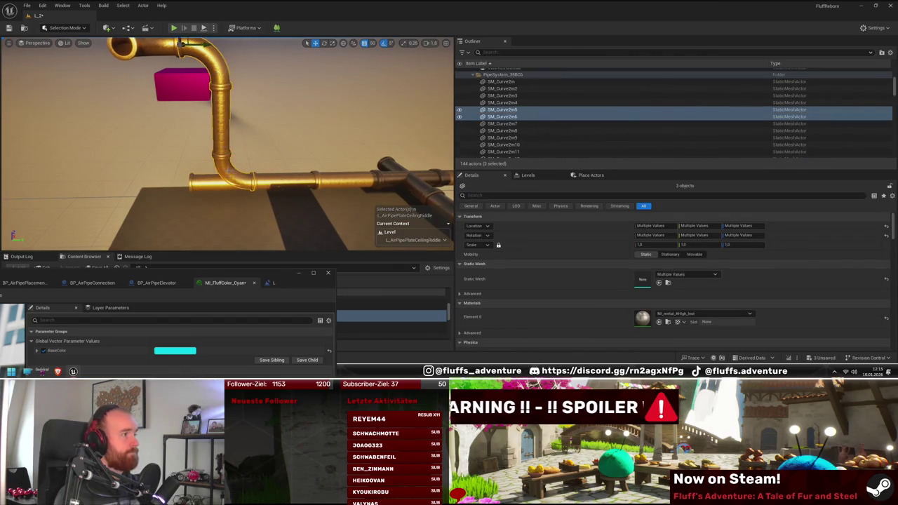
key(f)
ctrl+click(231, 104)
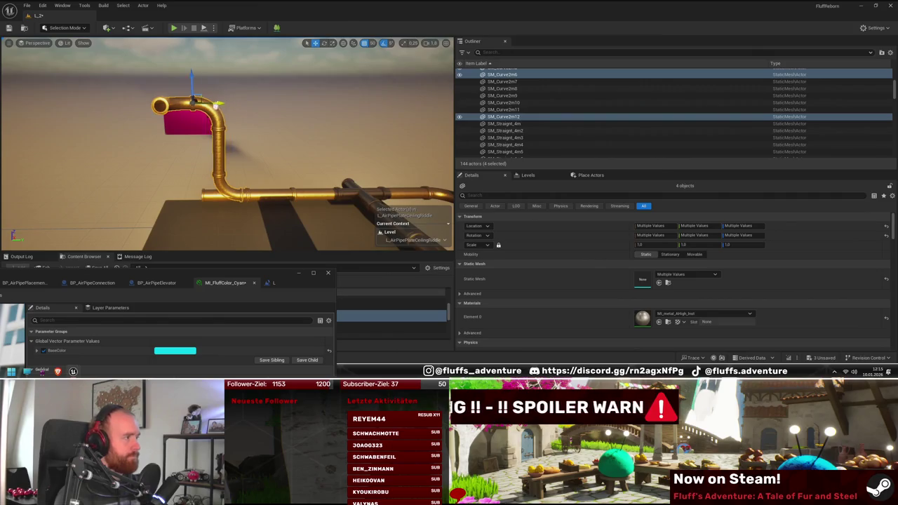
drag(217, 104, 172, 104)
- Move the new straight section SM_Straight_4m23 into place along the pipe run
mouse_move(224, 140)
mouse_down()
mouse_move(168, 204)
mouse_move(149, 212)
mouse_up()
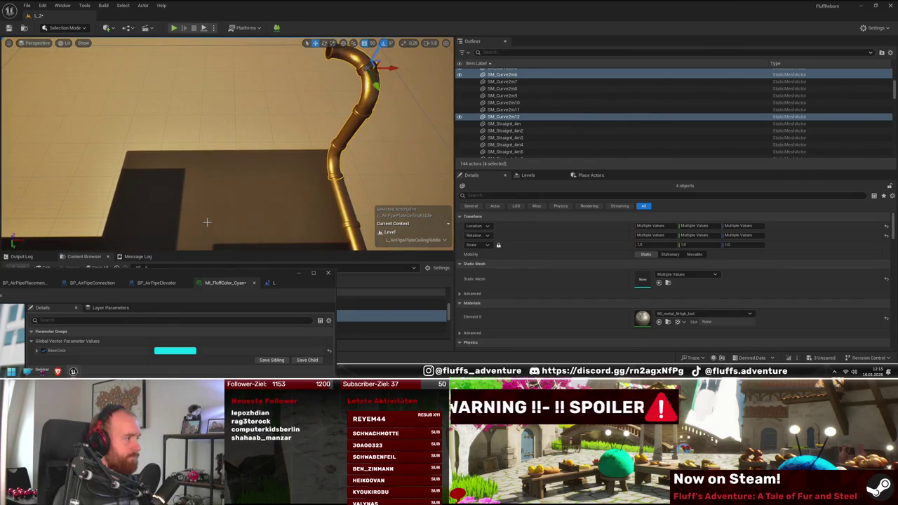
drag(207, 222, 221, 197)
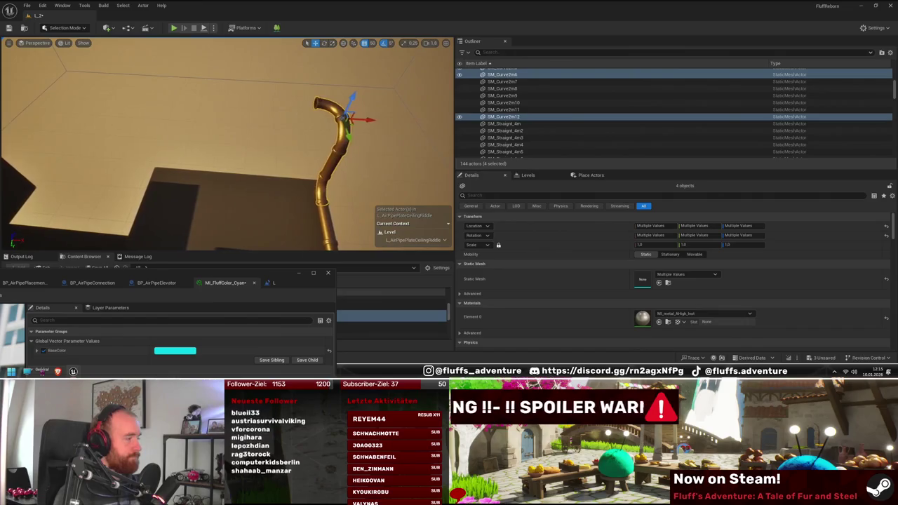
drag(280, 195, 362, 211)
click(342, 214)
key(e)
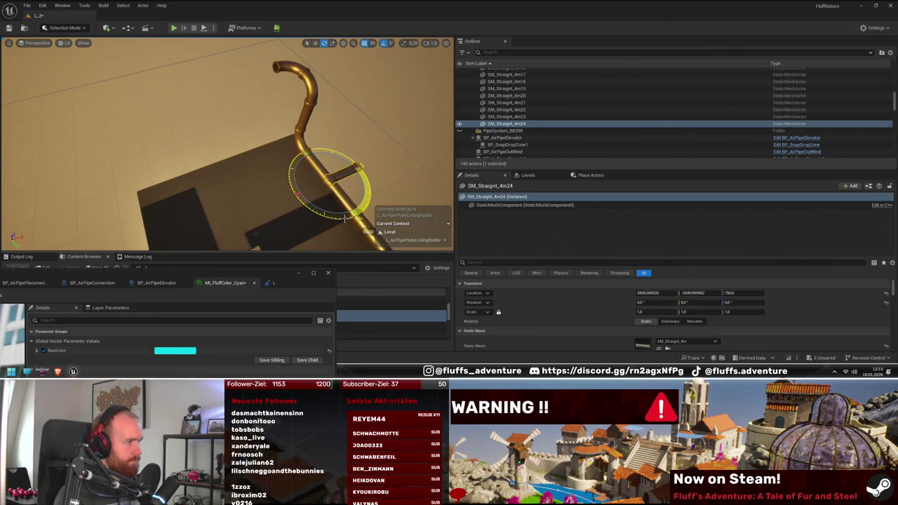
key(w)
mouse_move(362, 210)
mouse_down()
mouse_move(293, 149)
mouse_move(254, 142)
mouse_move(240, 172)
mouse_up()
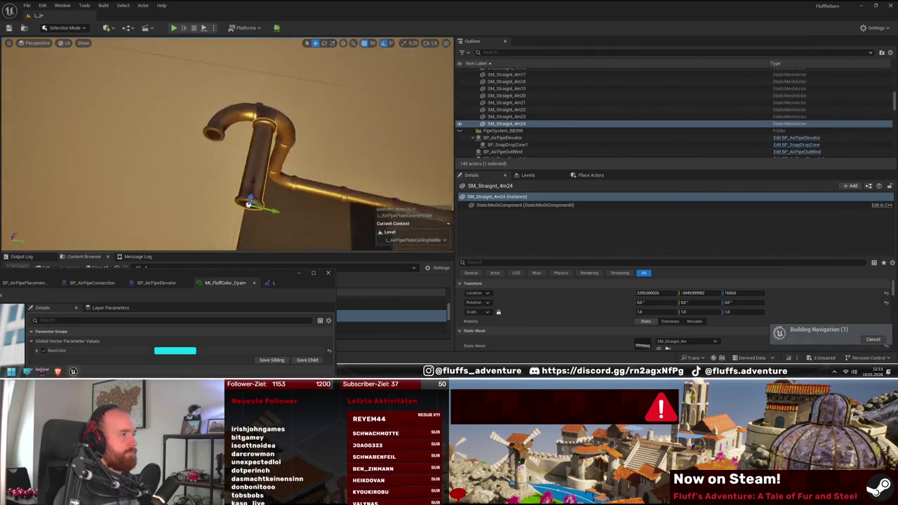
mouse_move(240, 107)
mouse_down()
mouse_move(211, 119)
mouse_move(239, 107)
mouse_up()
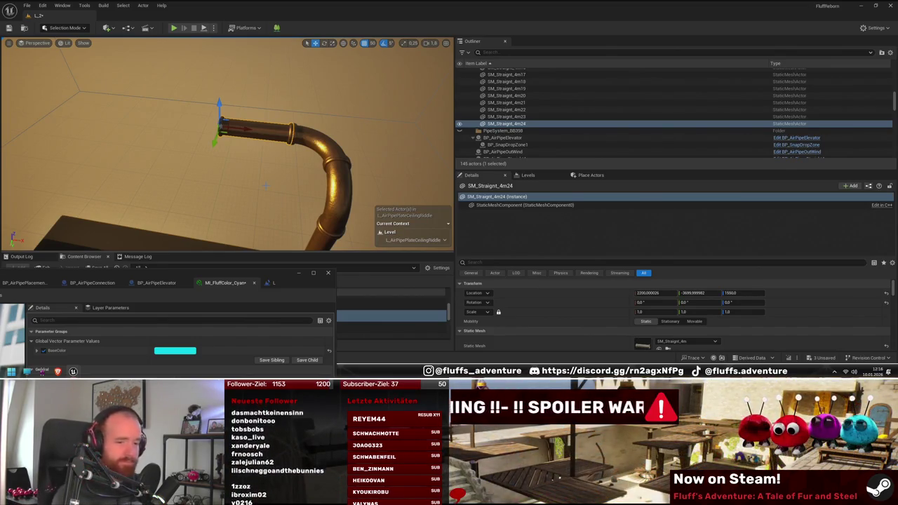
mouse_move(266, 186)
mouse_down()
mouse_move(210, 203)
mouse_move(250, 182)
mouse_move(231, 193)
mouse_move(256, 149)
mouse_up()
click(249, 183)
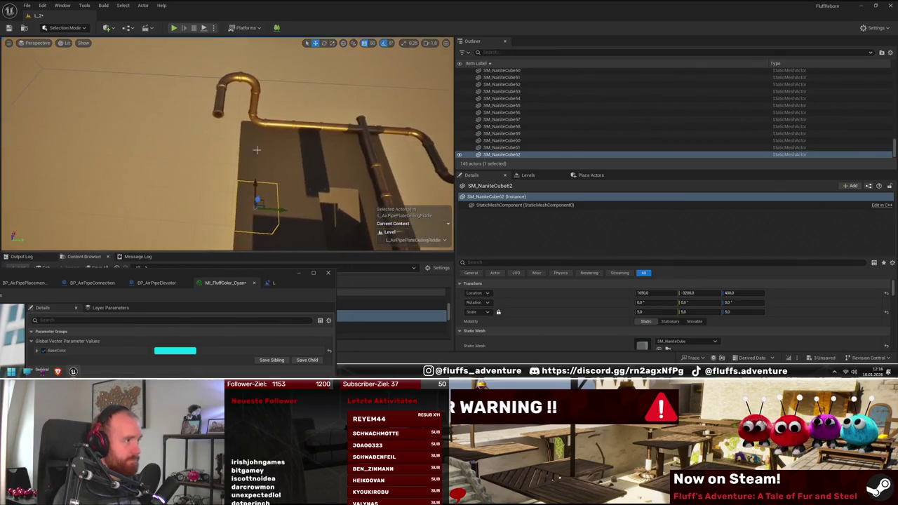
- Copy SM_NaniteCube60 past the pipe end and set the height of both stacked cubes
click(254, 138)
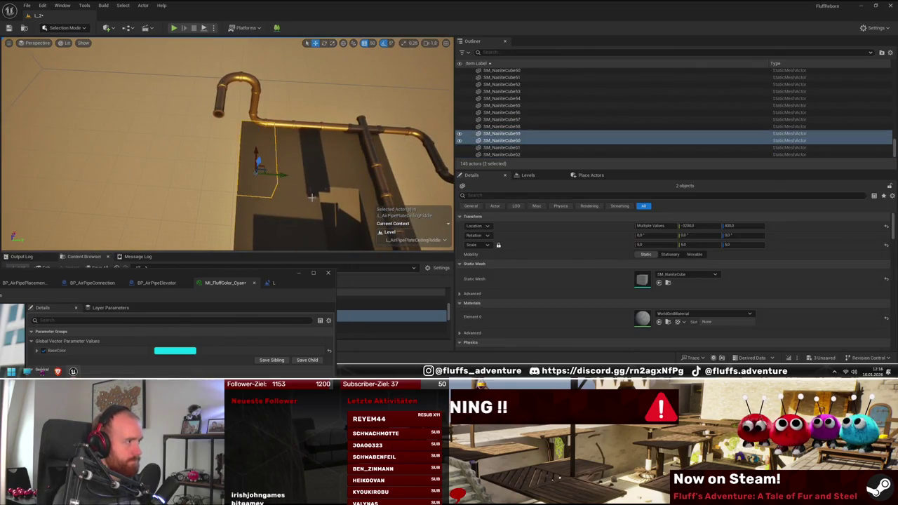
click(259, 140)
drag(282, 147, 230, 144)
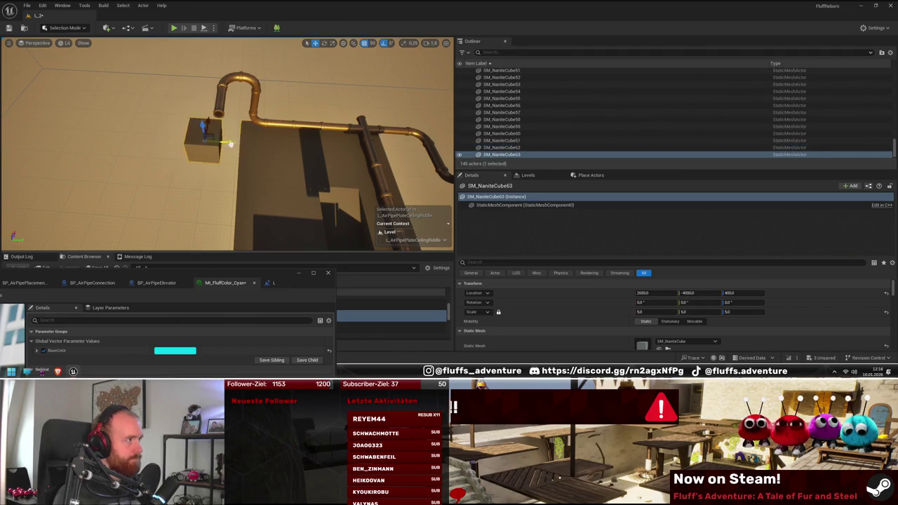
key(f)
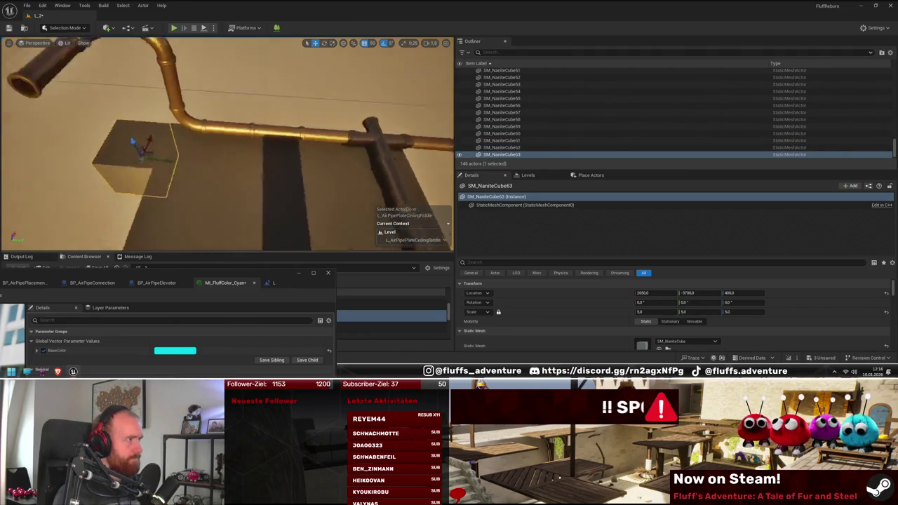
mouse_move(265, 159)
mouse_down()
mouse_move(262, 173)
mouse_move(234, 92)
mouse_move(236, 106)
mouse_move(240, 69)
mouse_up()
key(f)
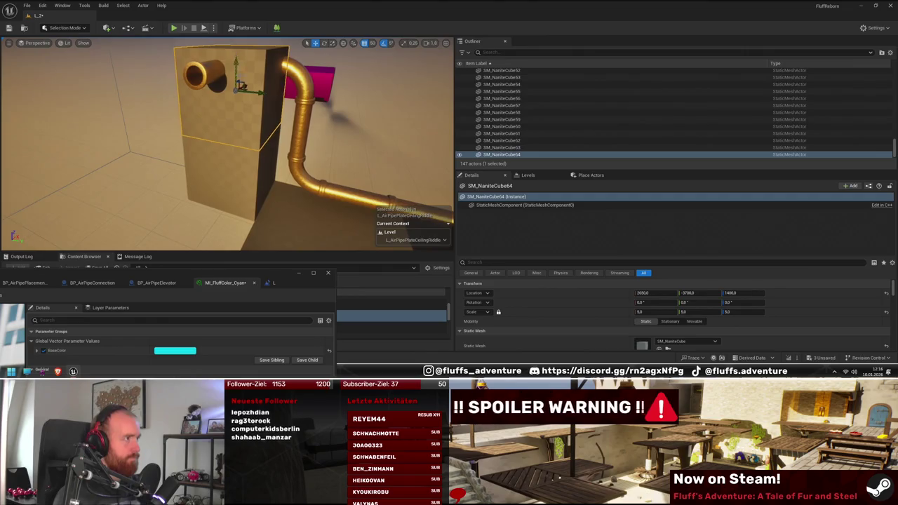
ctrl+click(241, 178)
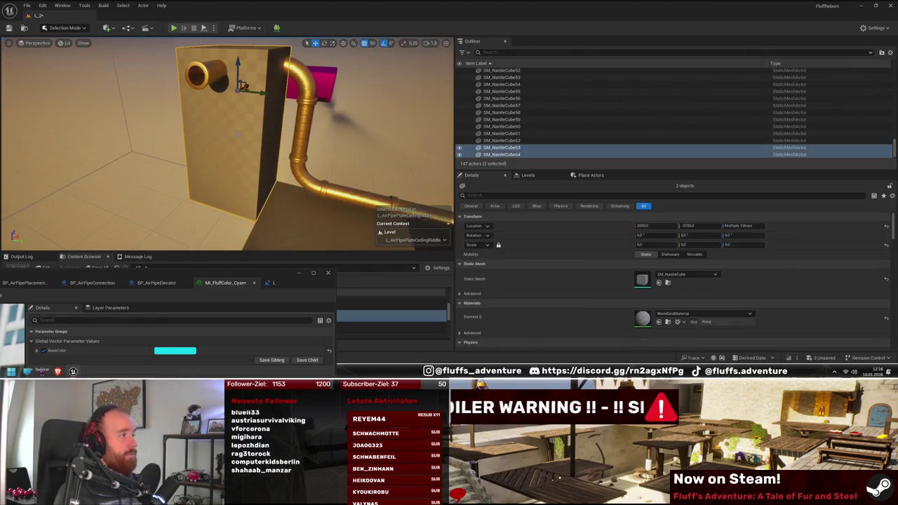
mouse_move(238, 67)
mouse_down()
mouse_move(241, 96)
mouse_move(311, 65)
mouse_up()
- Copy a floor cube into a new block beside the platform
click(260, 150)
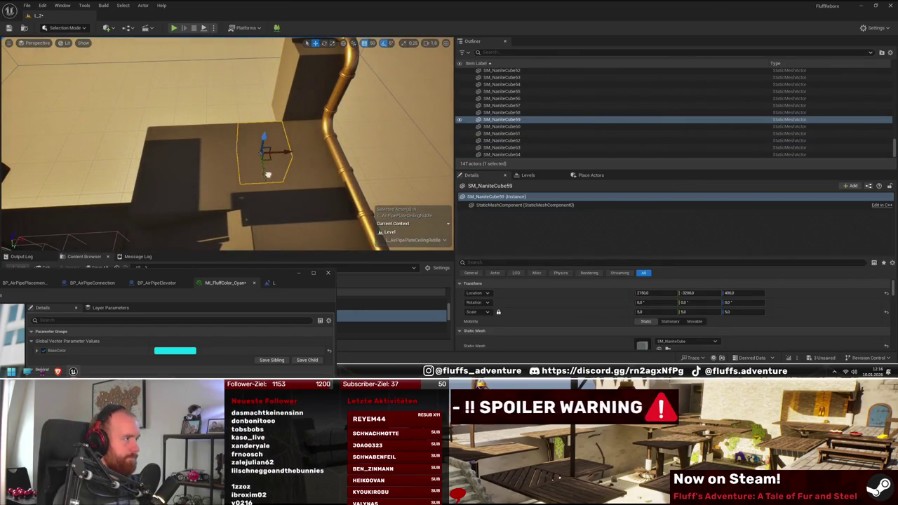
mouse_move(260, 150)
alt+mouse_down()
mouse_move(257, 140)
mouse_move(273, 158)
mouse_move(253, 177)
mouse_move(210, 179)
alt+mouse_up()
click(242, 184)
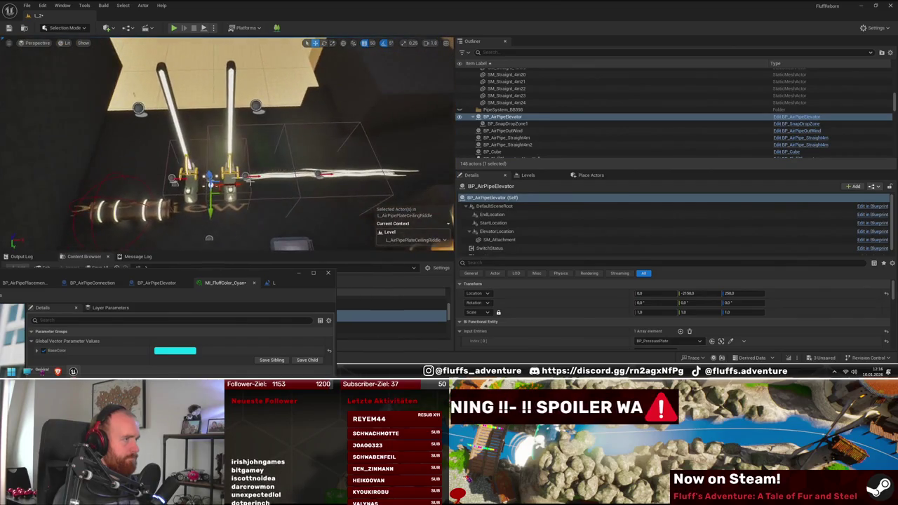
- Move the elevator base SM_Base to Y -3700 and lower it to Z 750
ctrl+click(510, 125)
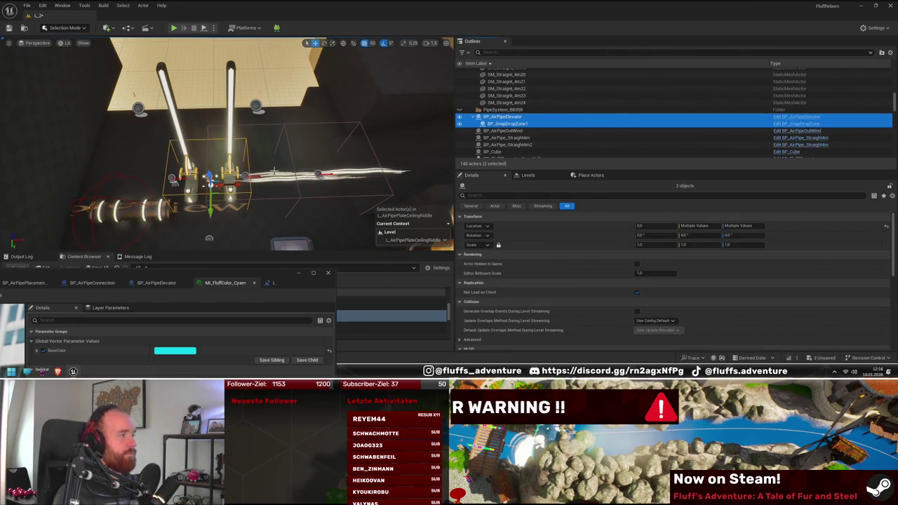
click(239, 157)
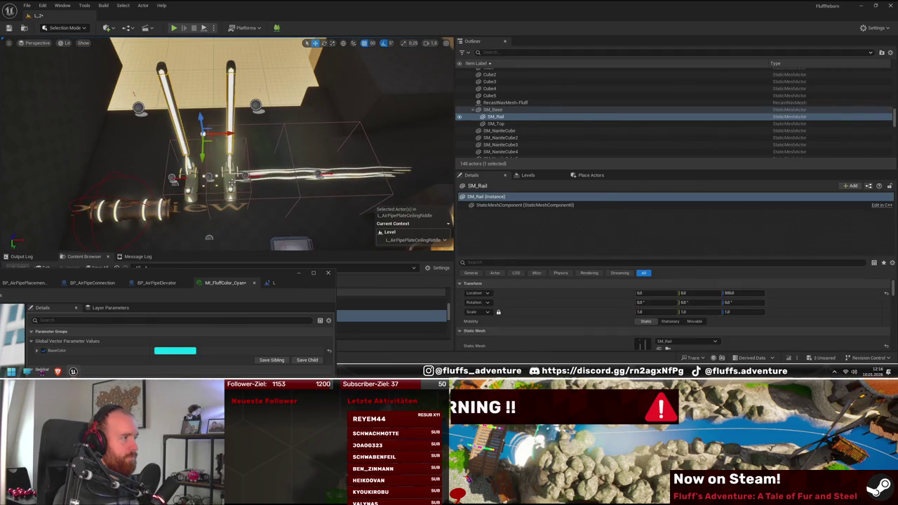
ctrl+click(227, 68)
ctrl+click(285, 129)
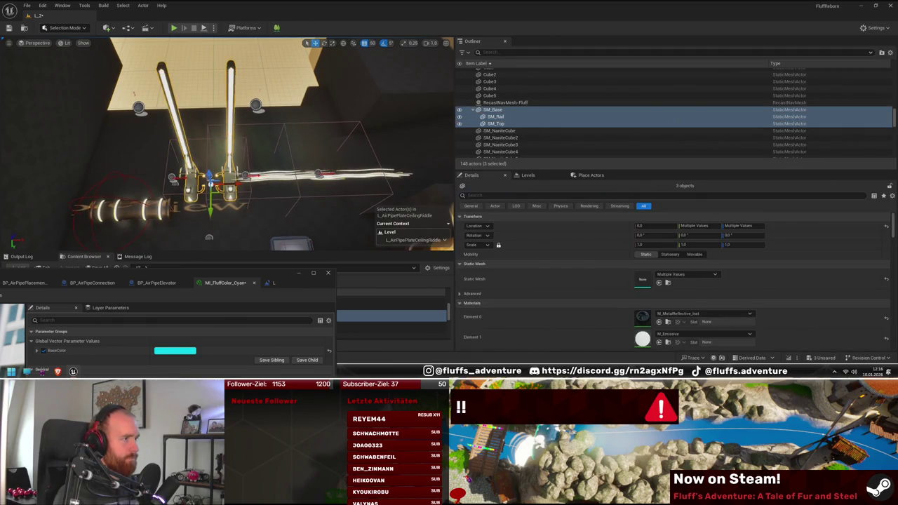
click(98, 168)
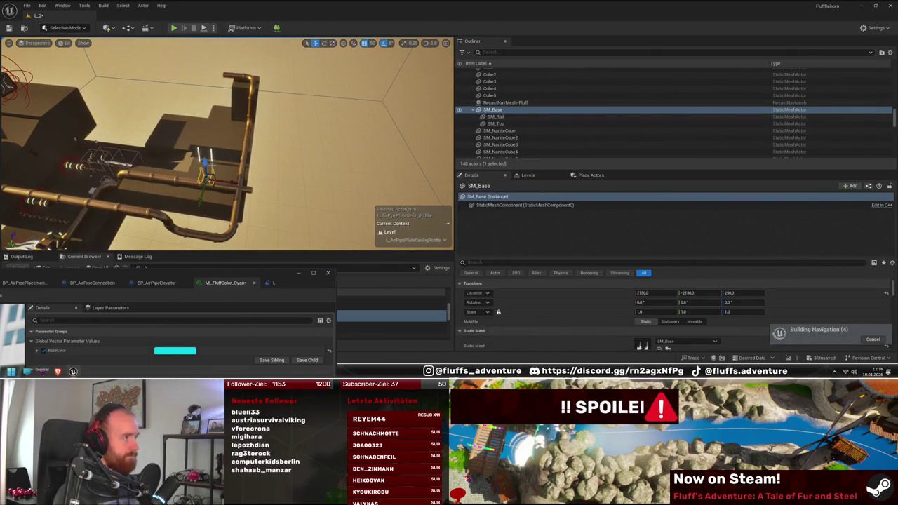
drag(202, 144, 202, 130)
mouse_move(199, 162)
mouse_down()
mouse_move(242, 122)
mouse_move(385, 200)
mouse_move(246, 169)
mouse_up()
mouse_move(171, 186)
mouse_down()
mouse_move(203, 150)
mouse_move(227, 138)
mouse_move(237, 147)
mouse_move(245, 131)
mouse_up()
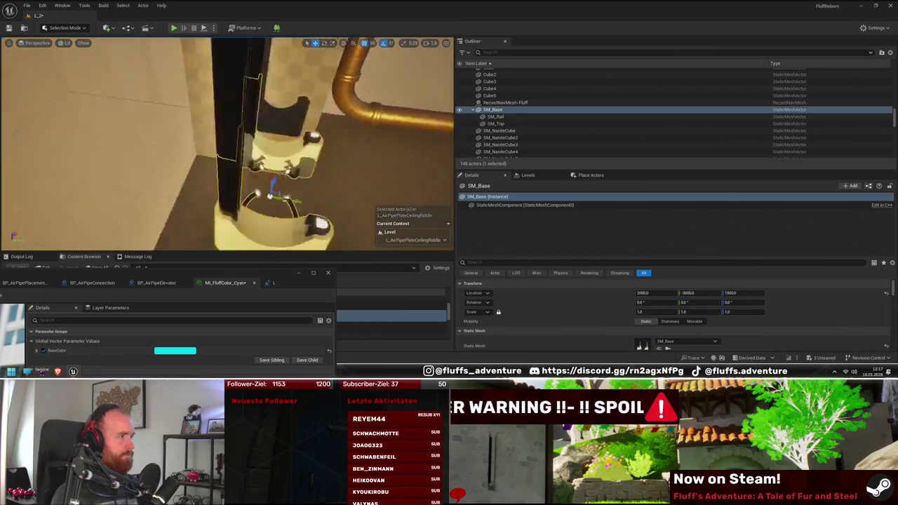
drag(167, 141, 187, 207)
click(495, 131)
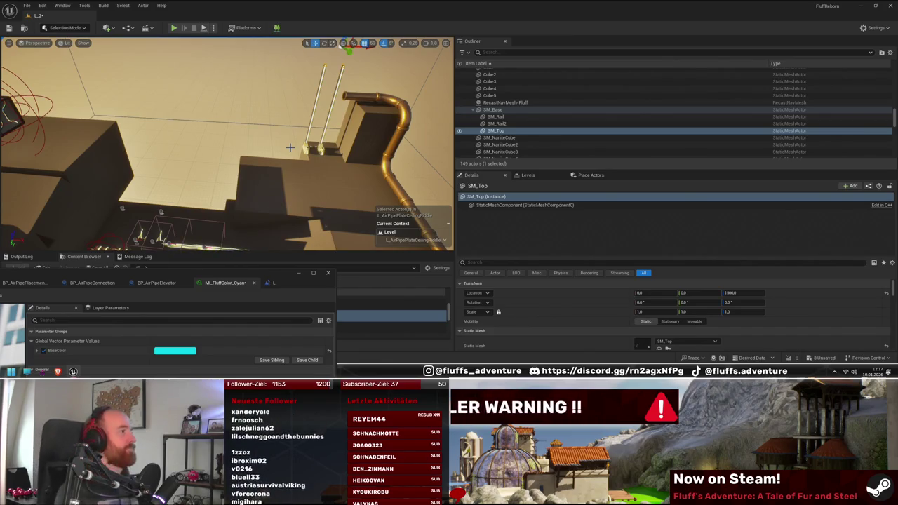
- Duplicate SM_NaniteCube61 and 62 and shift the copies back under the rails
key(f)
scroll(228, 144, up, 5)
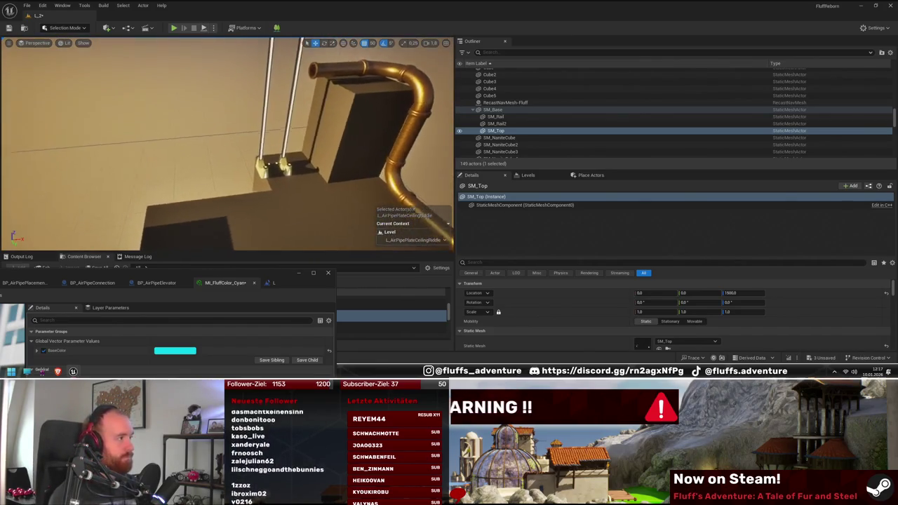
scroll(227, 144, down, 5)
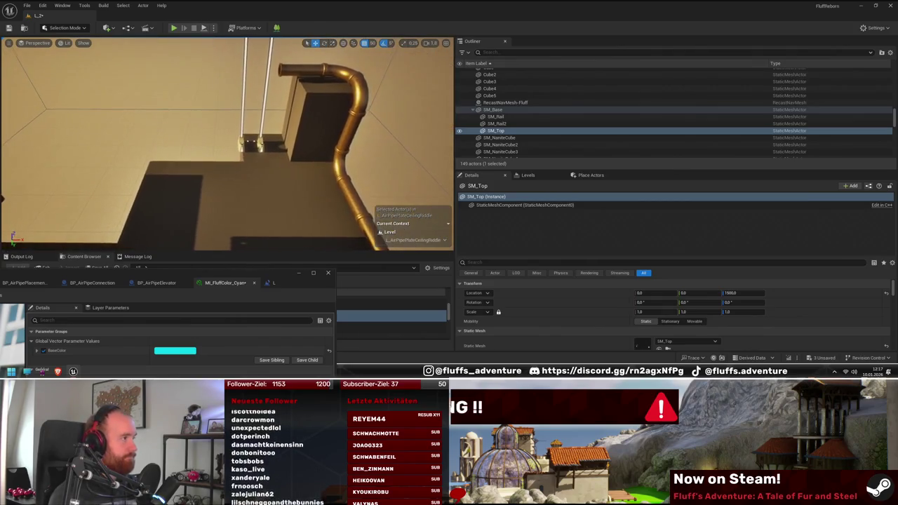
scroll(207, 190, up, 1)
click(220, 184)
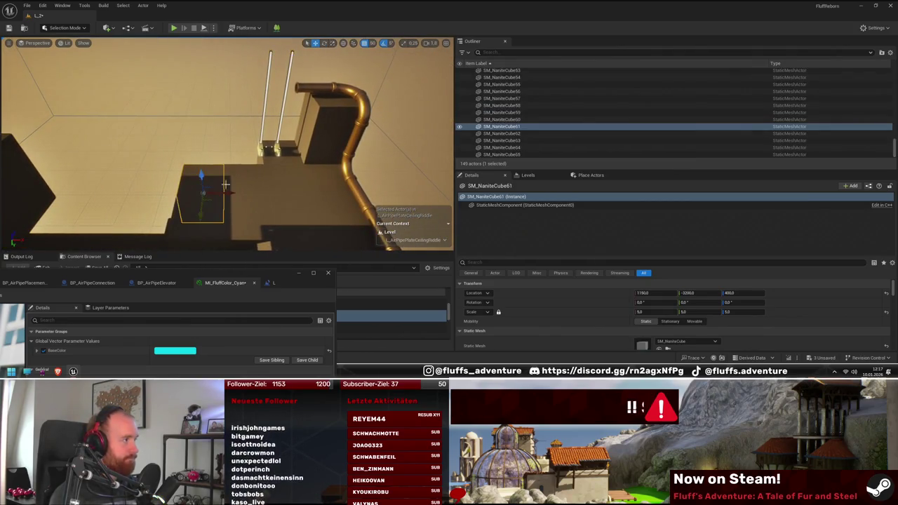
ctrl+click(254, 188)
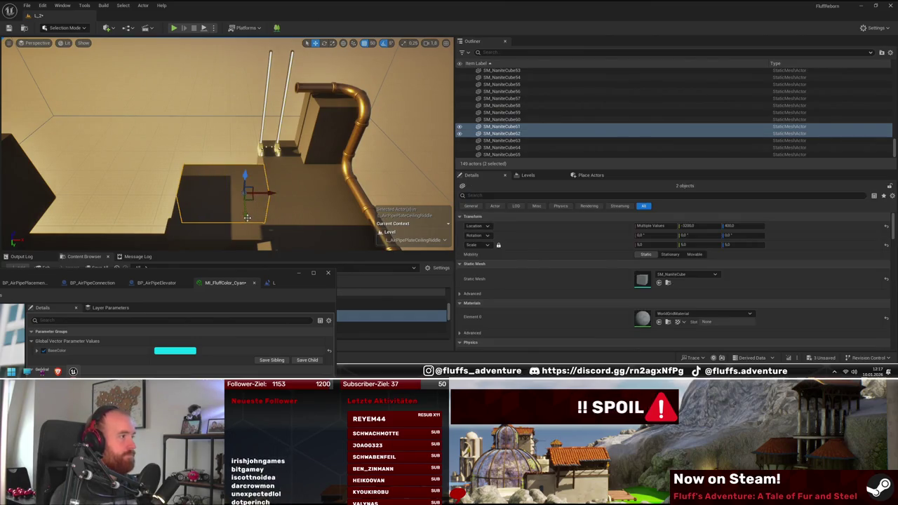
mouse_move(245, 213)
mouse_down()
mouse_move(242, 179)
mouse_move(210, 189)
mouse_up()
mouse_move(313, 169)
mouse_down()
mouse_move(287, 176)
mouse_move(306, 170)
mouse_move(301, 184)
mouse_move(398, 219)
mouse_up()
- Duplicate BP_PressurePlate as BP_PressurePlate3 and place it at 2000, -3000, 650
click(256, 167)
click(191, 182)
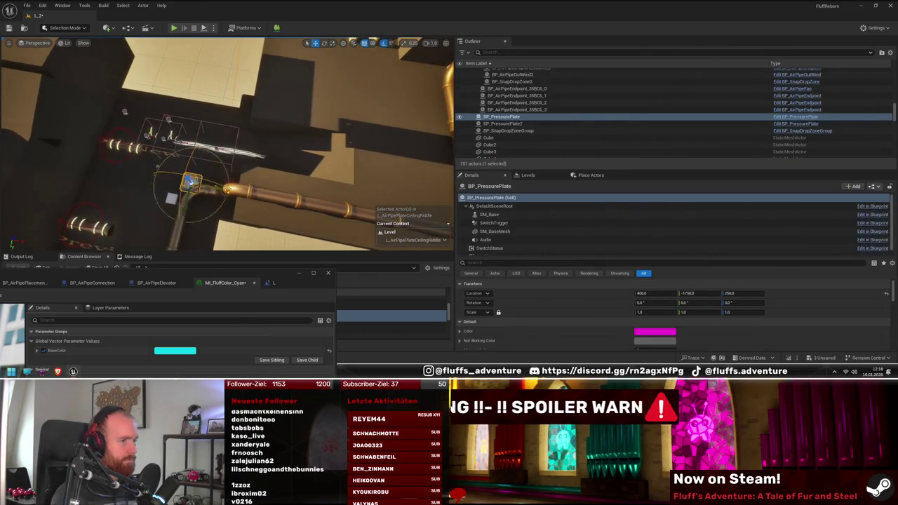
mouse_move(190, 182)
mouse_down()
mouse_move(250, 174)
mouse_move(353, 183)
mouse_up()
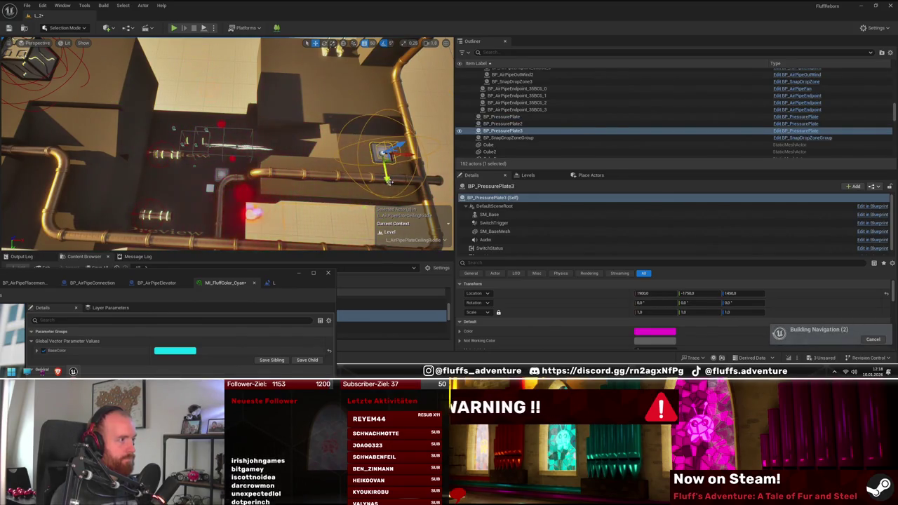
key(f)
scroll(298, 119, down, 3)
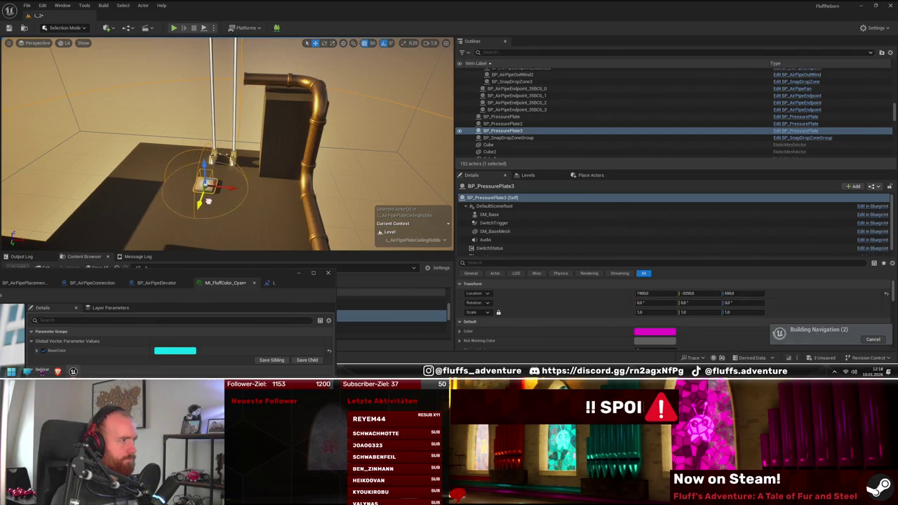
scroll(227, 144, up, 10)
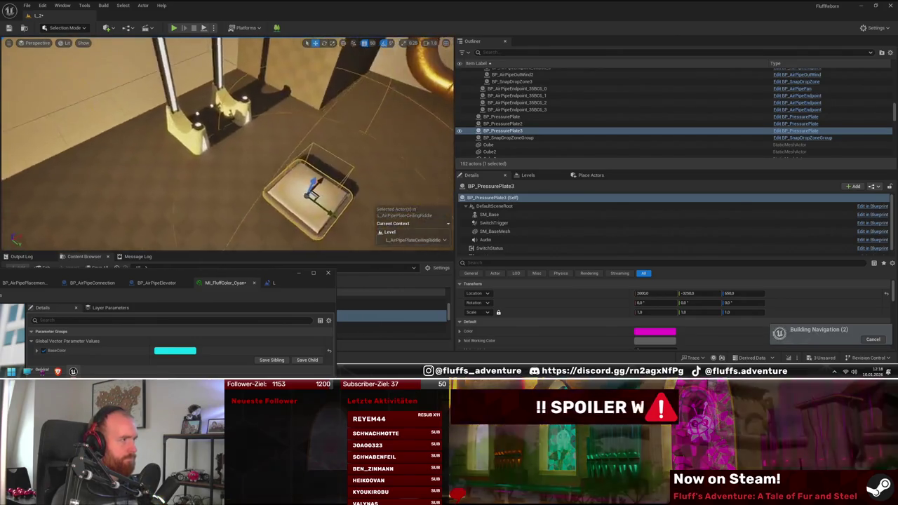
key(f)
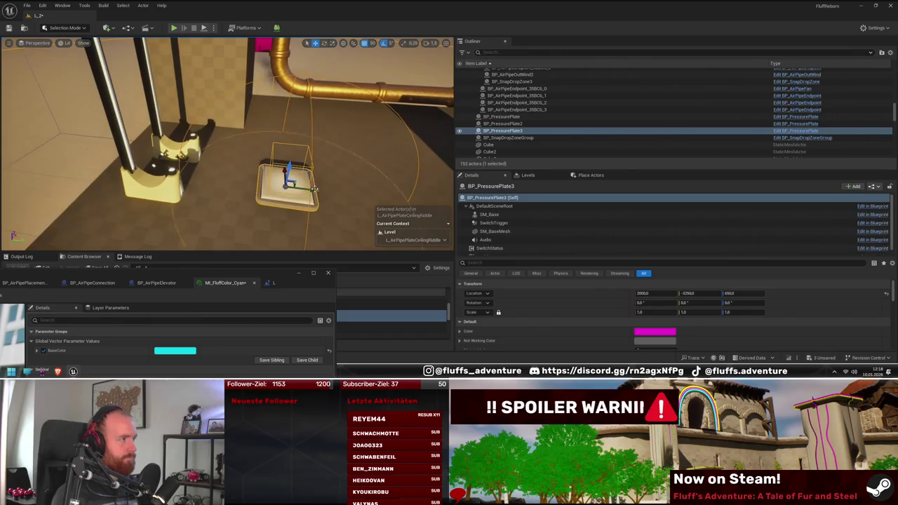
mouse_move(394, 197)
mouse_down()
mouse_move(219, 213)
mouse_move(297, 153)
mouse_up()
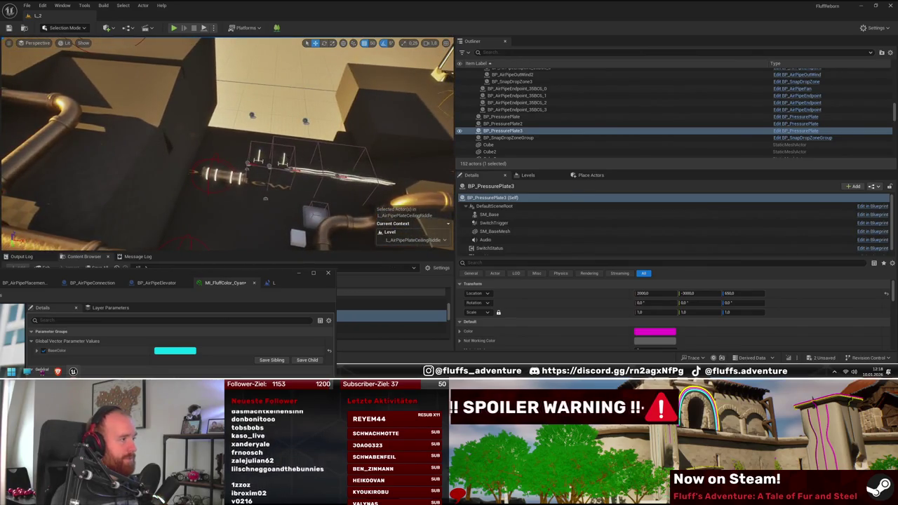
- Lower BP_AirPipeElevator to Location Z 650
click(285, 162)
click(280, 168)
key(f)
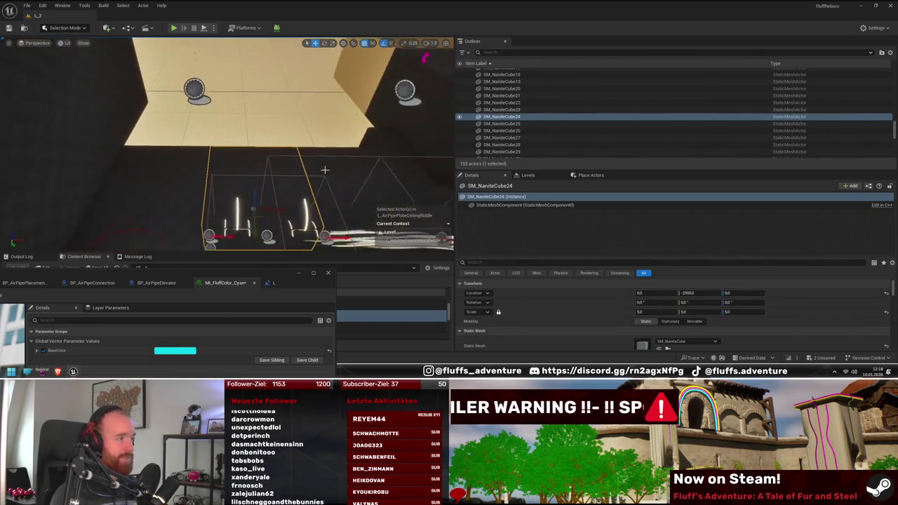
drag(327, 218, 332, 184)
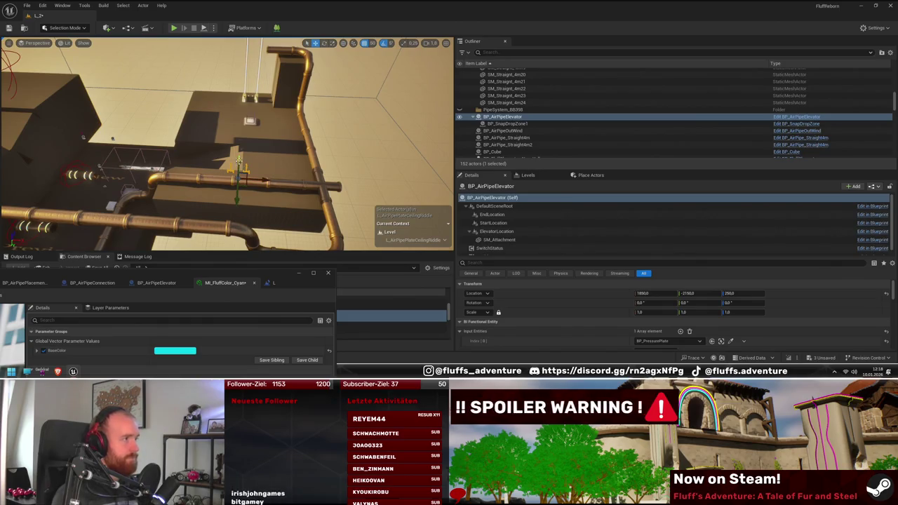
drag(242, 112, 242, 109)
mouse_move(161, 125)
mouse_down()
mouse_move(176, 188)
mouse_move(200, 193)
mouse_move(204, 232)
mouse_up()
key(f)
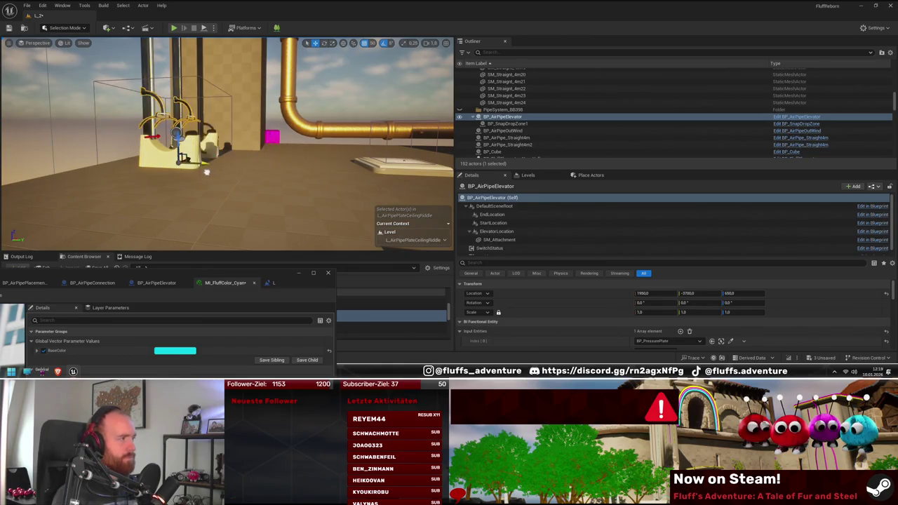
mouse_move(214, 173)
mouse_down()
mouse_move(247, 142)
mouse_move(315, 174)
mouse_move(335, 155)
mouse_up()
key(f)
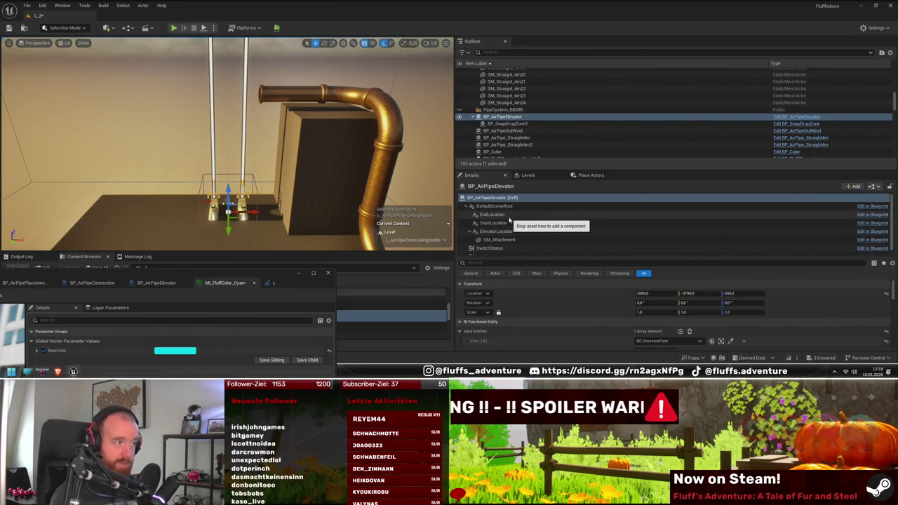
- Inspect the elevator's EndLocation component, which stands at height 790
click(509, 216)
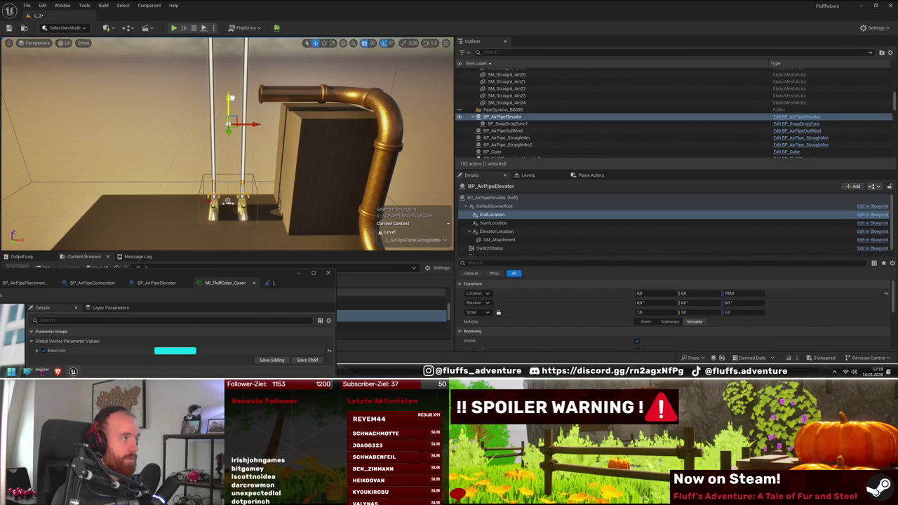
mouse_move(231, 175)
mouse_down()
mouse_move(217, 178)
mouse_move(220, 148)
mouse_move(299, 168)
mouse_move(288, 160)
mouse_move(289, 134)
mouse_move(277, 169)
mouse_move(286, 167)
mouse_up()
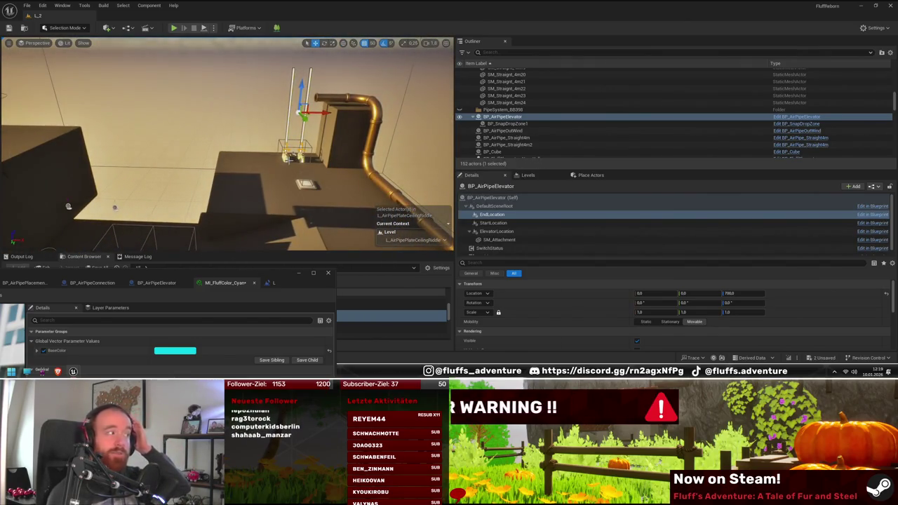
mouse_move(221, 203)
mouse_down()
mouse_move(214, 198)
mouse_move(246, 181)
mouse_up()
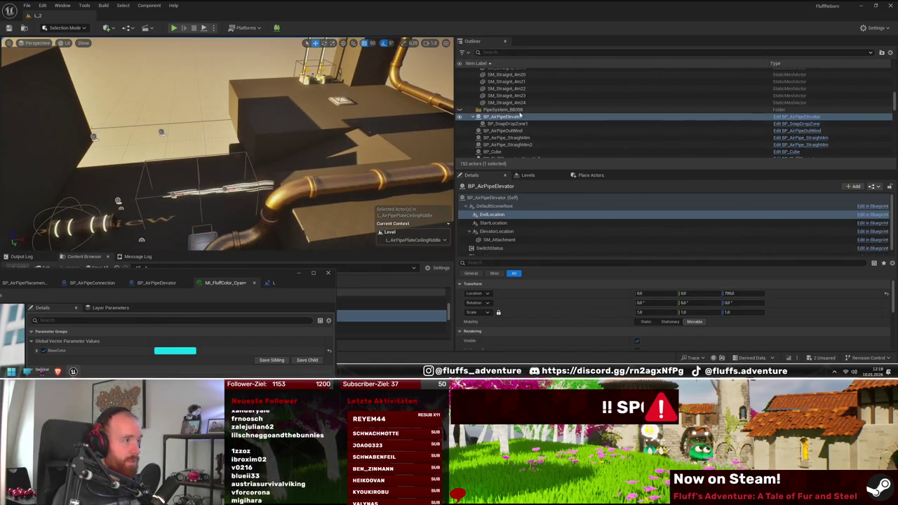
drag(245, 175, 224, 165)
double_click(633, 116)
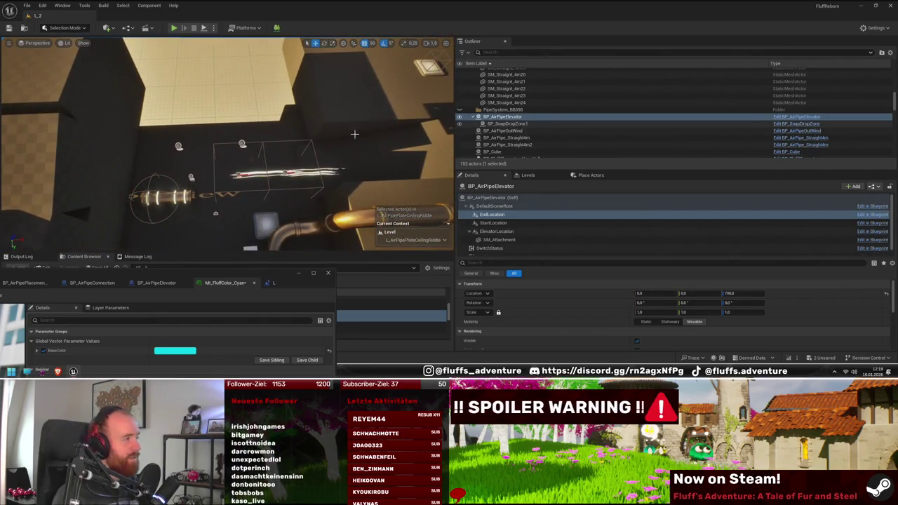
click(179, 146)
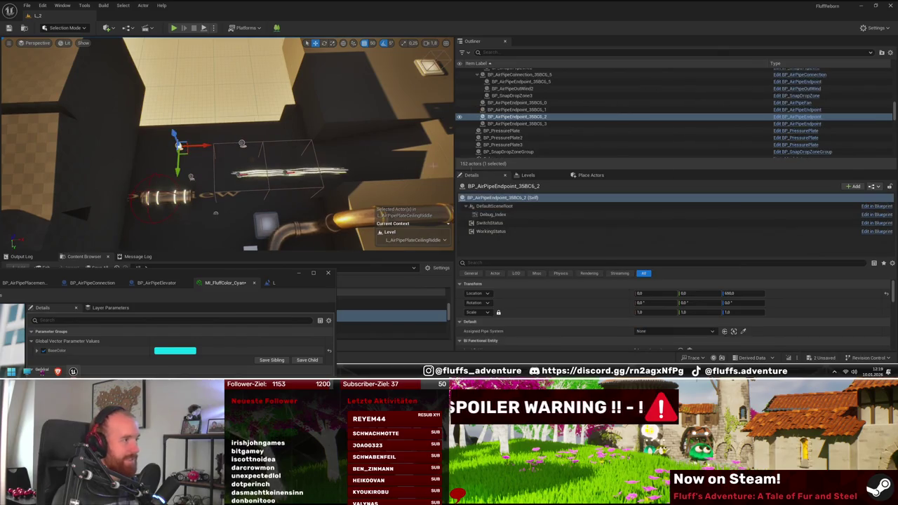
- Delete old pipe endpoints 1 through 3, confirming the referenced-actor dialog
click(538, 124)
scroll(548, 125, up, 1)
scroll(545, 106, up, 1)
ctrl+click(539, 94)
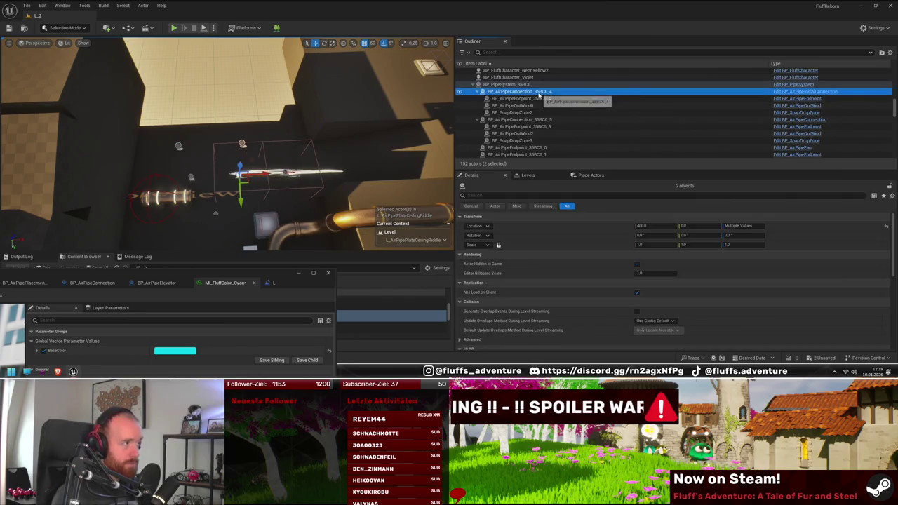
scroll(558, 125, down, 1)
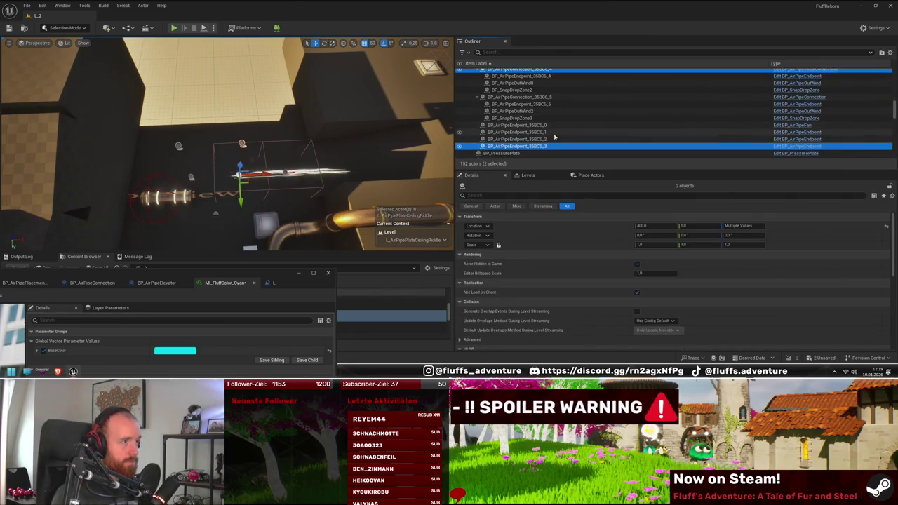
double_click(548, 145)
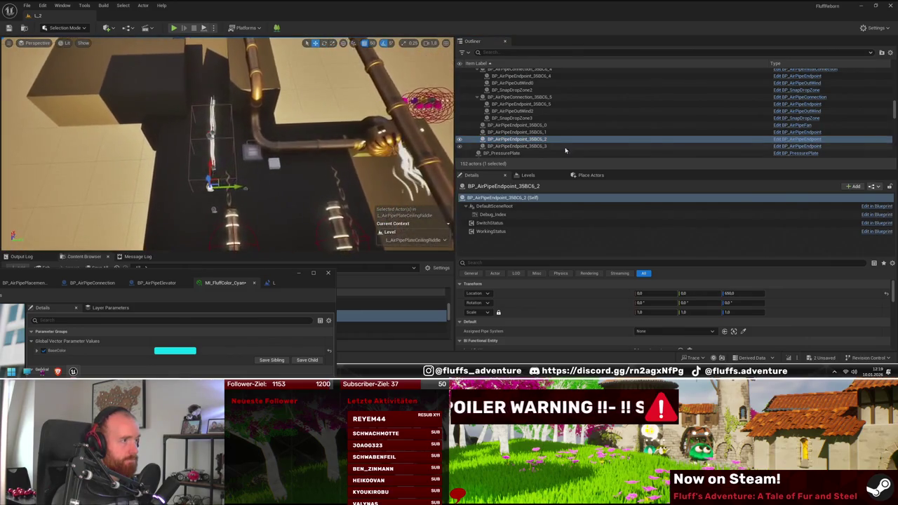
click(547, 139)
click(546, 132)
click(546, 126)
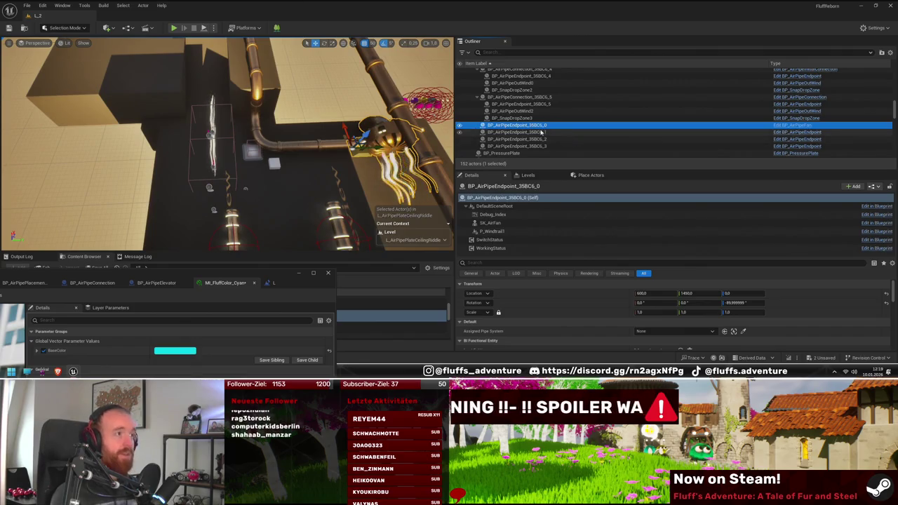
click(541, 132)
shift+click(542, 146)
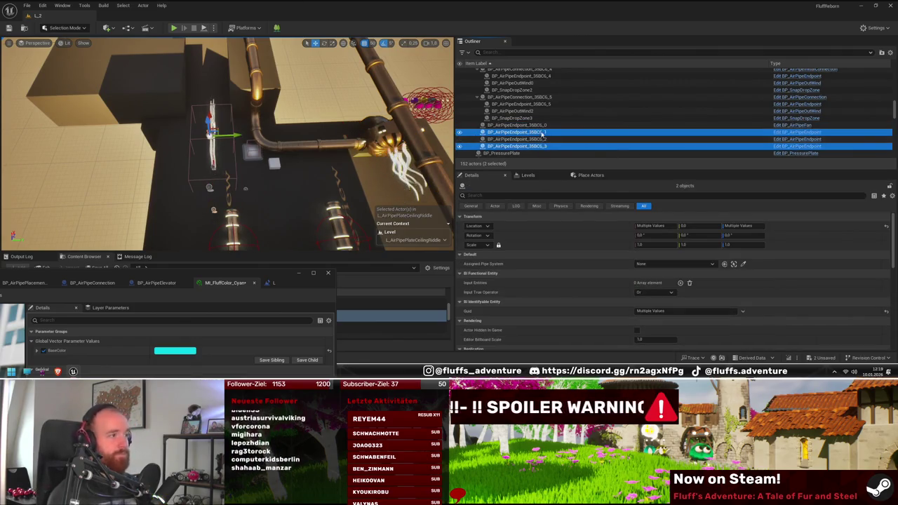
ctrl+click(544, 146)
shift+click(542, 146)
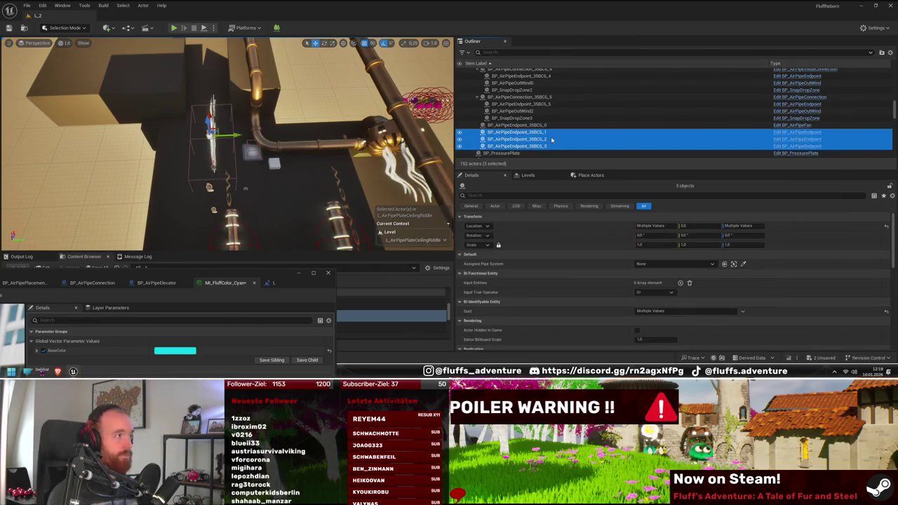
key(Delete)
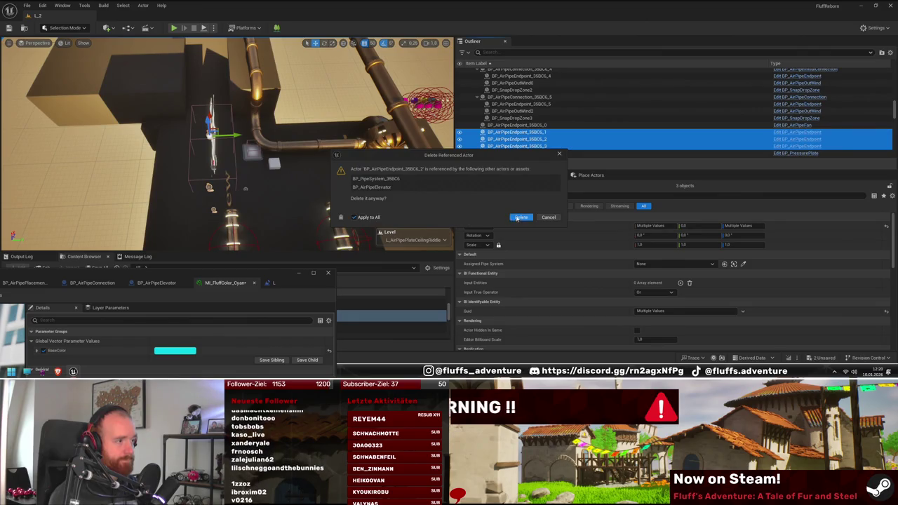
click(520, 217)
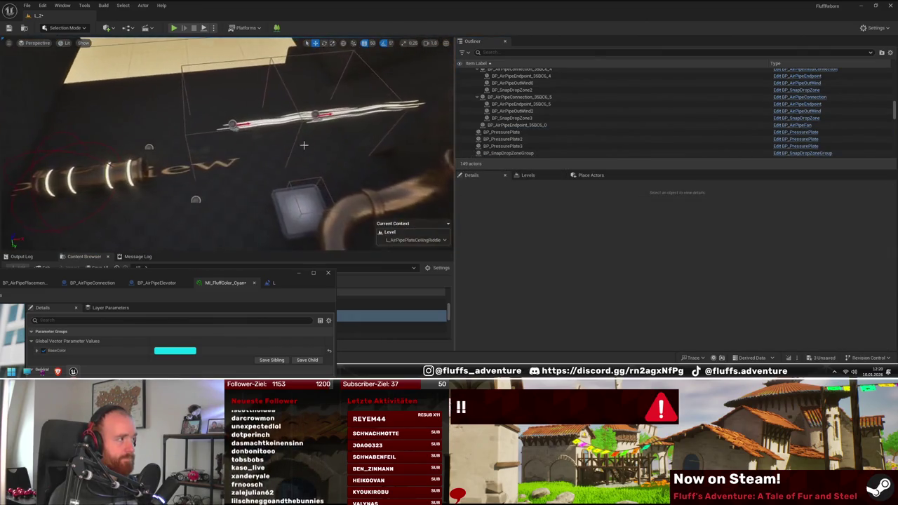
- Delete the AirPipeConnection_4 and _5 groups with their remaining actors
click(235, 124)
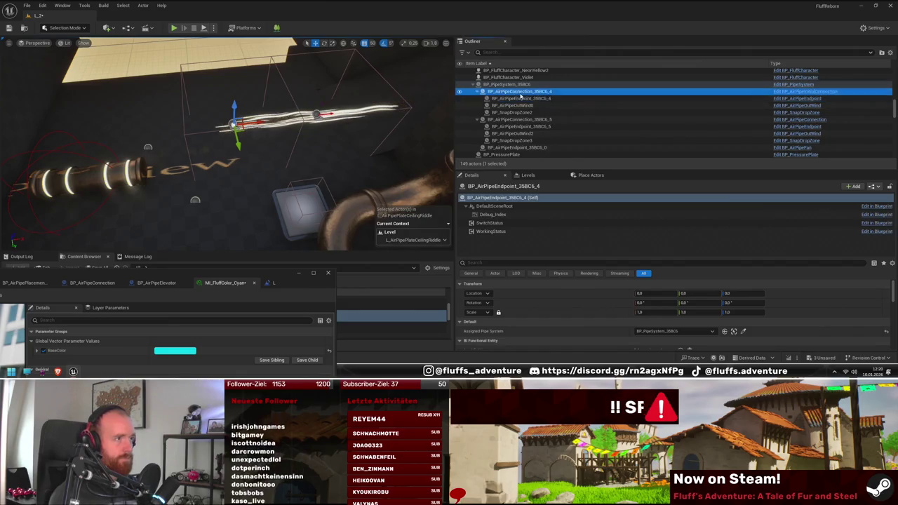
shift+click(532, 141)
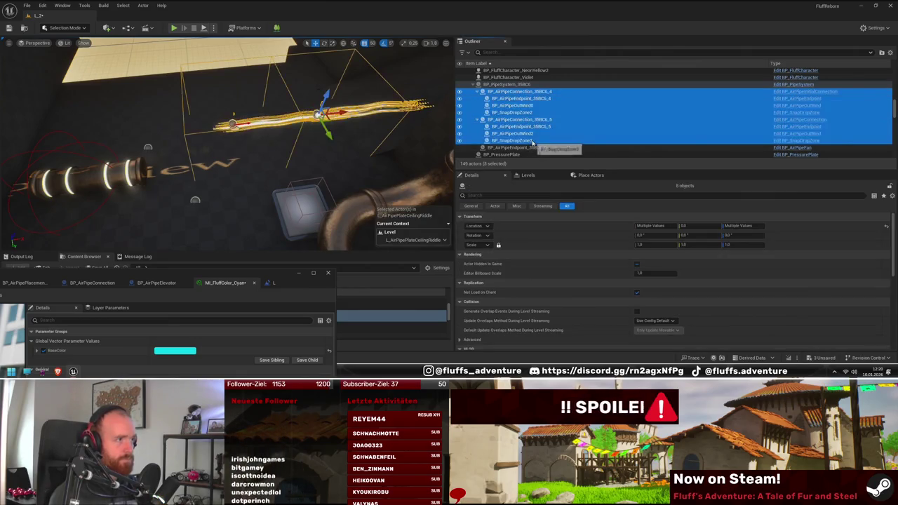
key(f)
key(Delete)
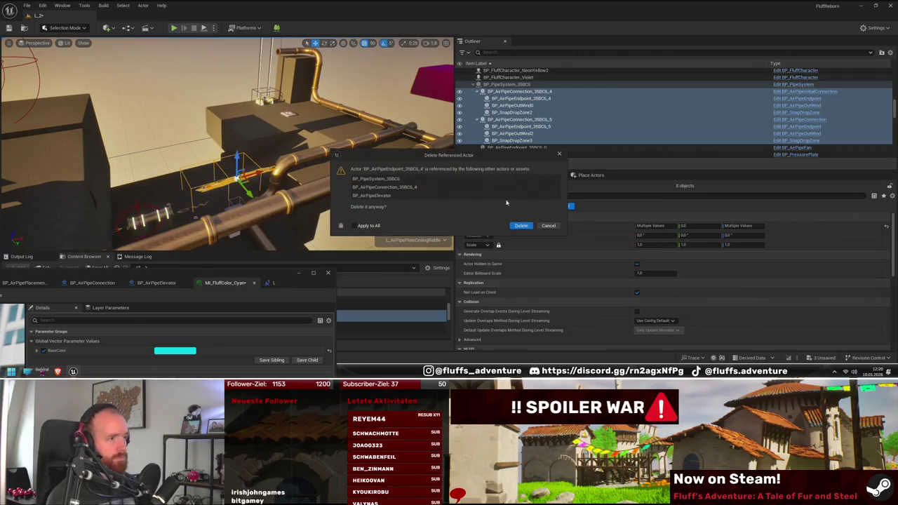
click(519, 226)
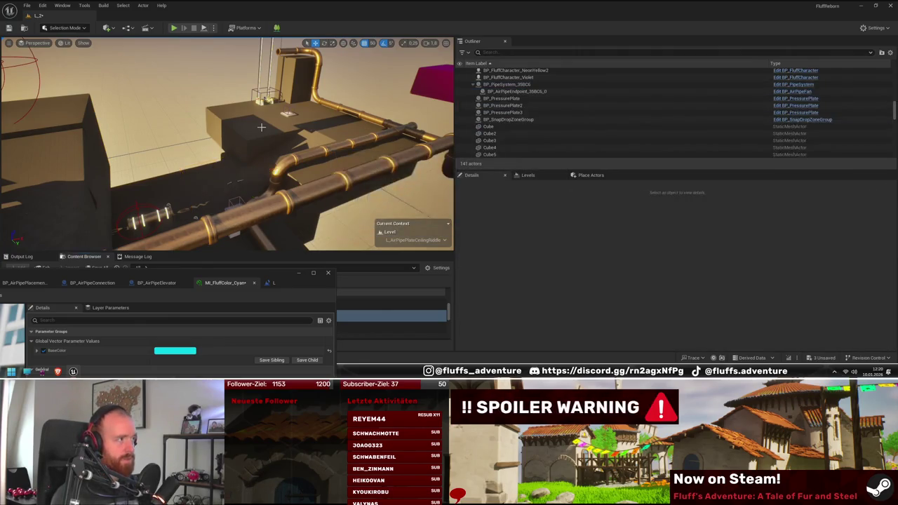
drag(297, 119, 296, 120)
- Select the whole BP_PipeSystem and bring the pipe end near the floor into view
drag(234, 131, 234, 131)
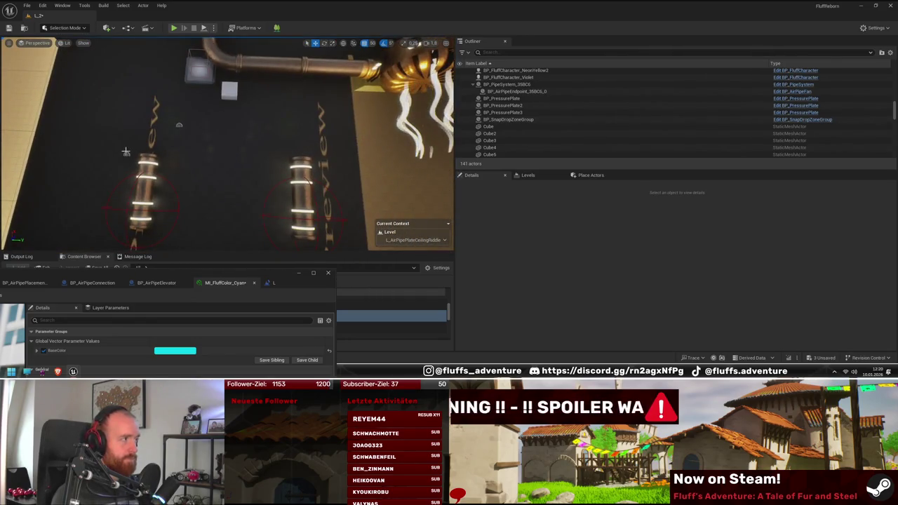
click(126, 151)
drag(126, 151, 125, 152)
drag(254, 154, 255, 154)
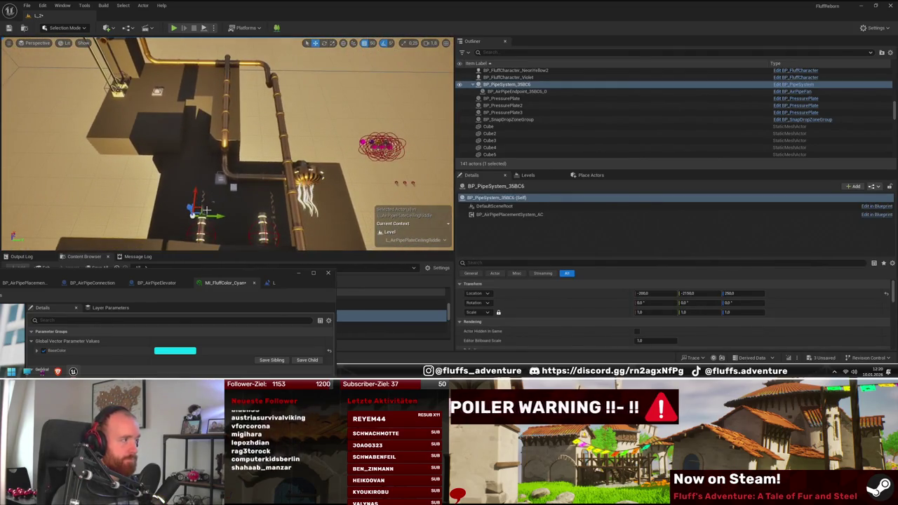
drag(312, 206, 313, 205)
drag(329, 149, 328, 148)
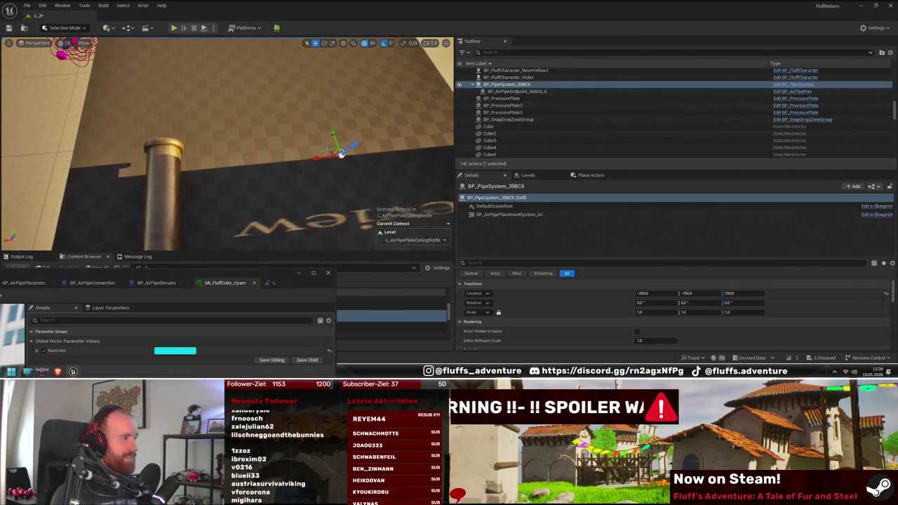
drag(268, 152, 189, 152)
- Slide the pipe system's fan endpoint 50 units along the pipe on the Y axis
click(189, 152)
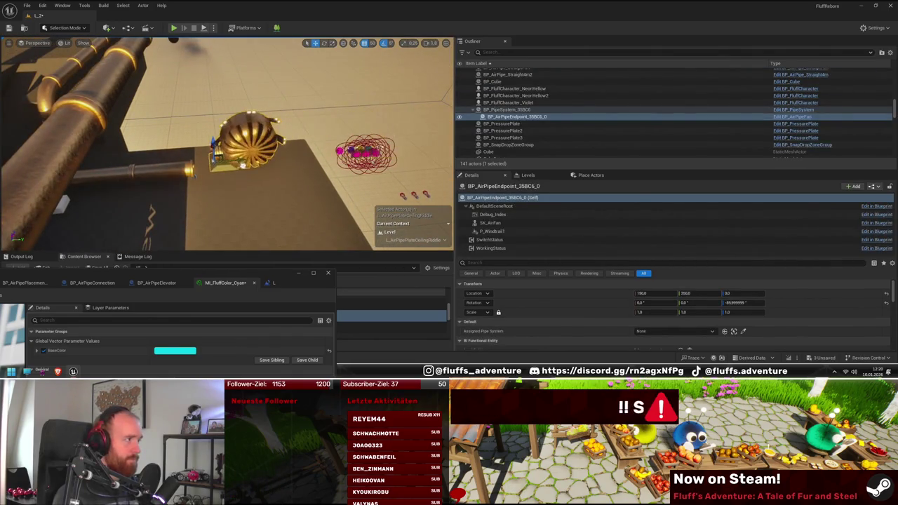
drag(190, 152, 189, 152)
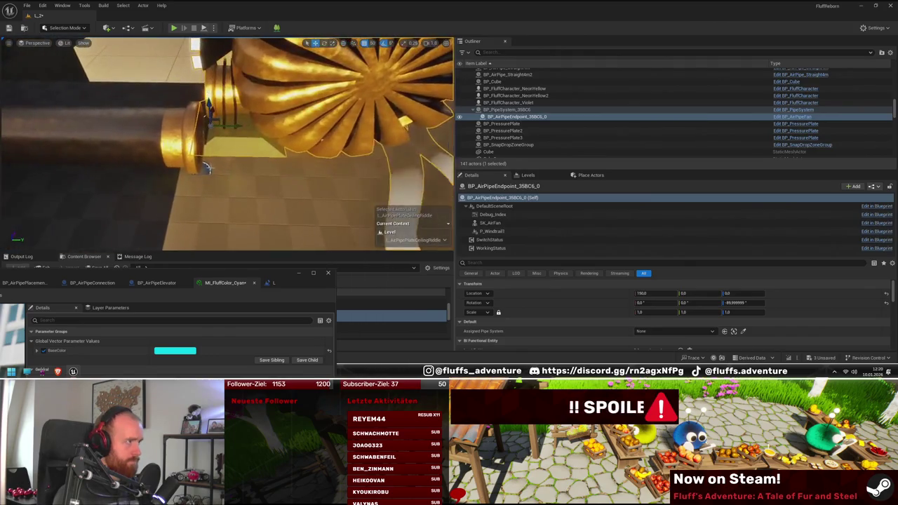
click(208, 169)
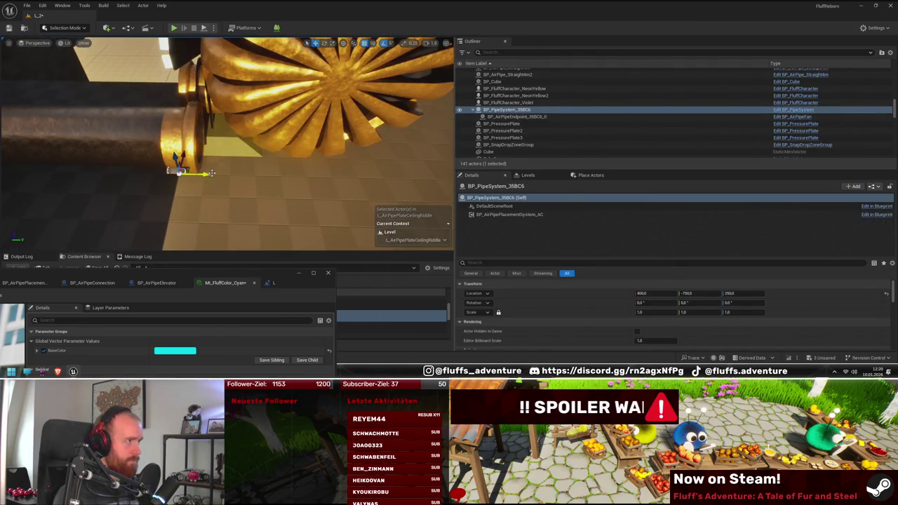
click(239, 134)
mouse_move(216, 125)
mouse_down()
mouse_move(236, 125)
mouse_move(203, 111)
mouse_move(172, 120)
mouse_up()
click(160, 127)
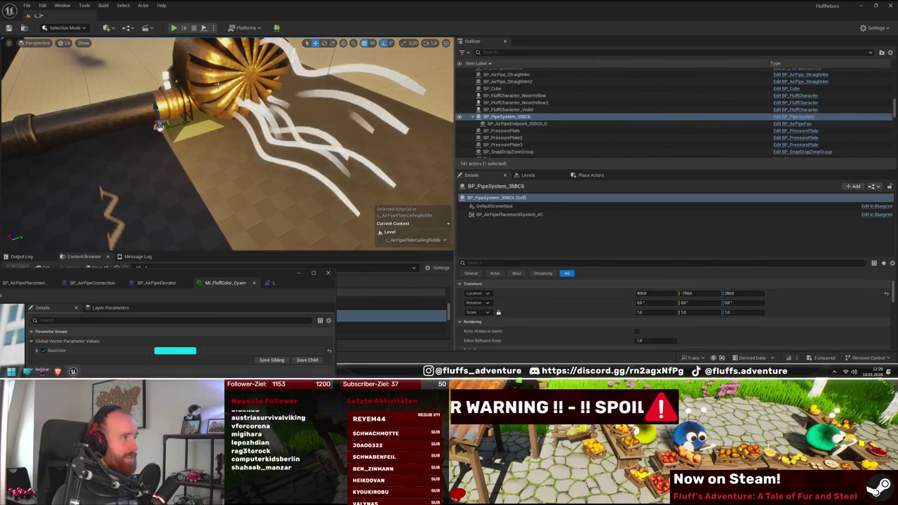
- Alt-drag SM_NaniteCube66 to create the copy SM_NaniteCube68 at 1150, -3700, 900
mouse_move(218, 88)
mouse_down()
mouse_move(211, 215)
mouse_move(190, 146)
mouse_up()
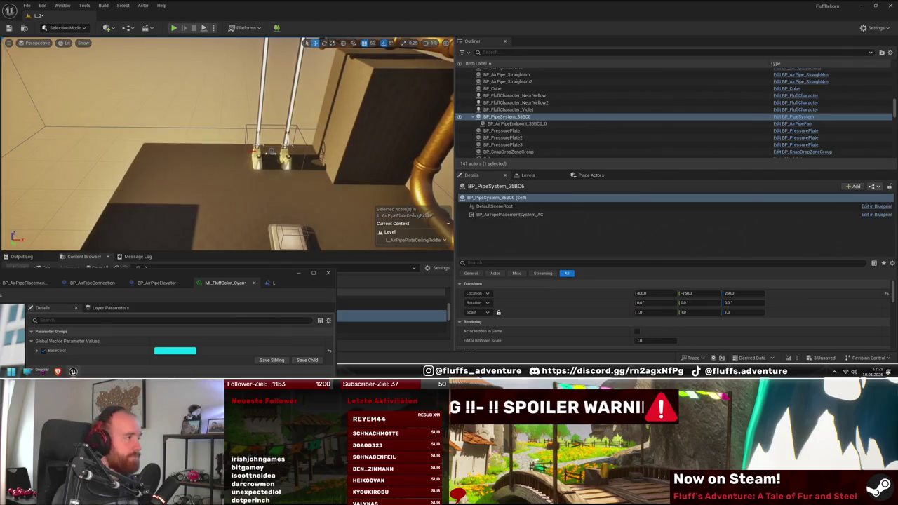
drag(297, 188, 286, 183)
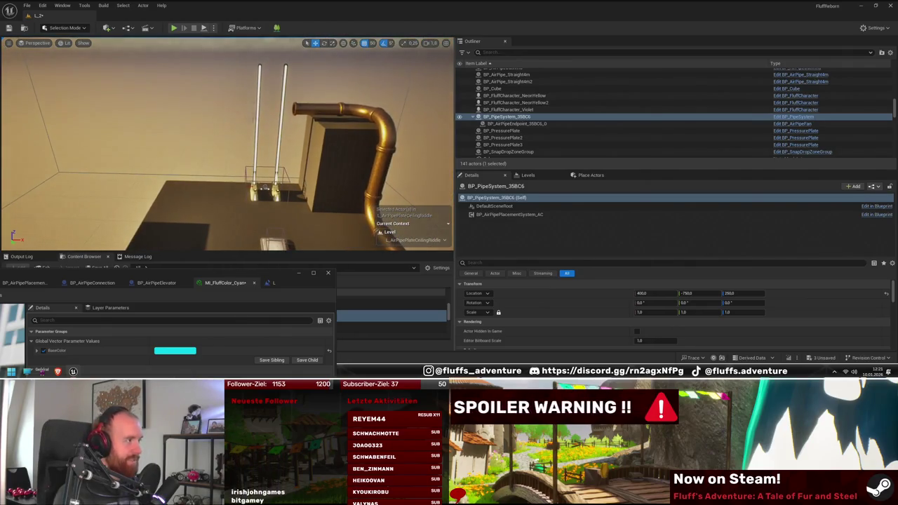
drag(247, 114, 243, 108)
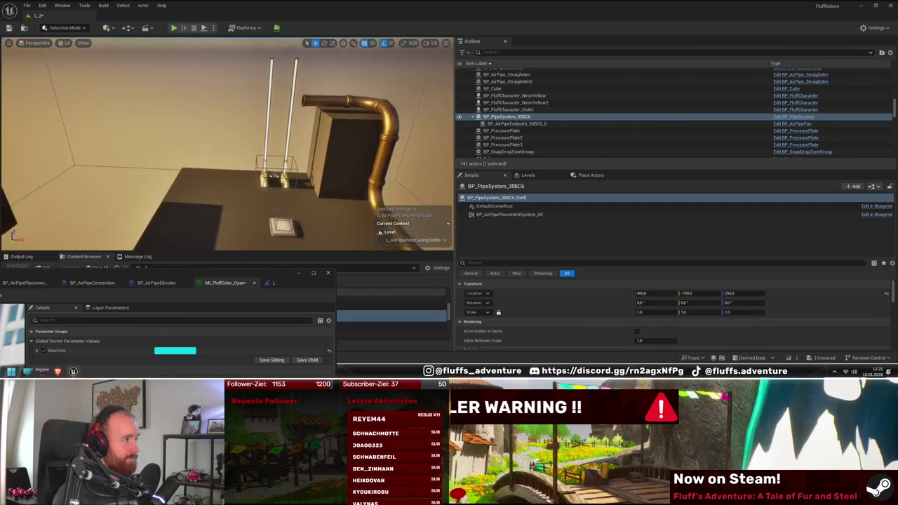
drag(228, 169, 229, 167)
drag(226, 107, 341, 161)
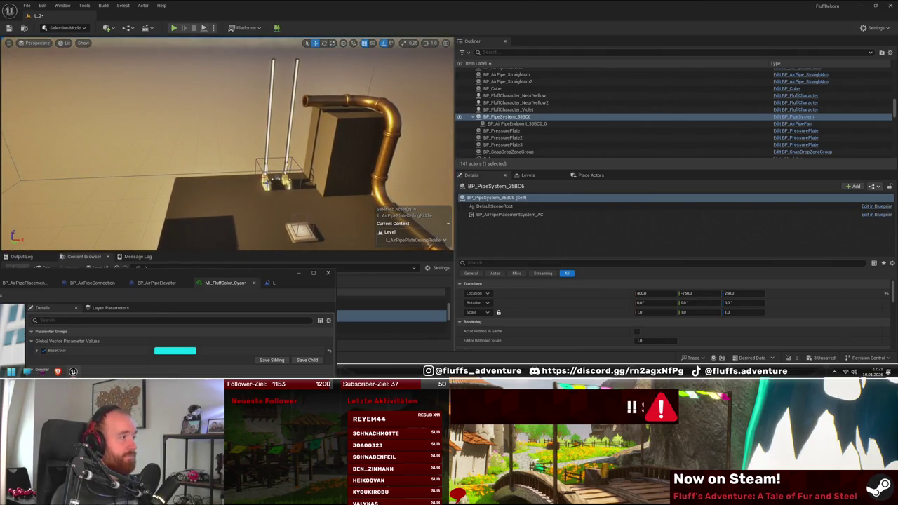
click(199, 194)
mouse_move(199, 194)
mouse_down()
mouse_move(206, 160)
mouse_move(179, 148)
mouse_move(144, 81)
mouse_move(143, 49)
mouse_up()
mouse_move(270, 143)
mouse_down()
mouse_move(228, 145)
mouse_move(326, 180)
mouse_move(304, 187)
mouse_up()
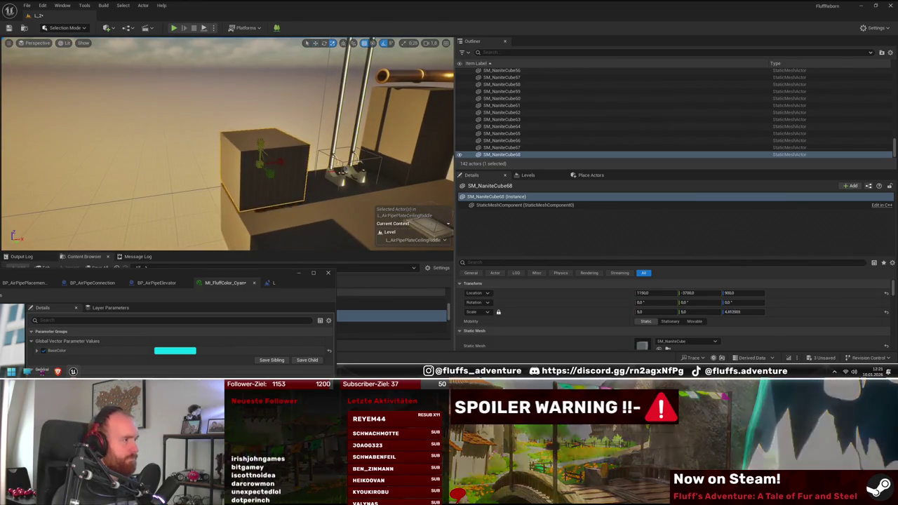
- Flatten SM_NaniteCube68 into a slab and move it to about X 650, Z 600
drag(264, 142, 260, 143)
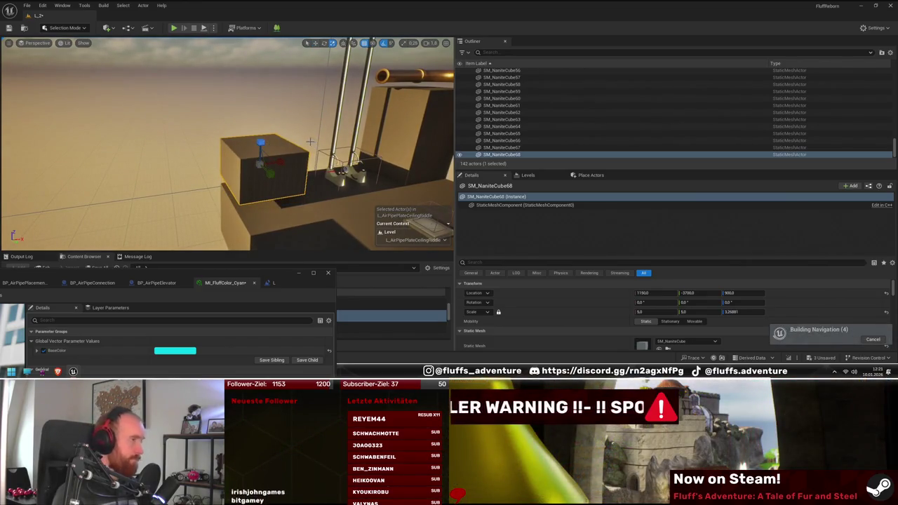
key(ctrl+z)
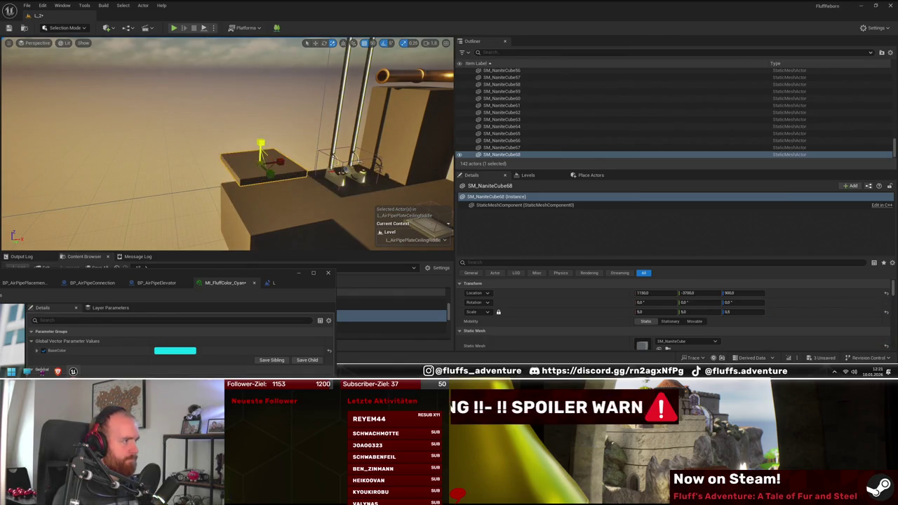
drag(285, 162, 220, 172)
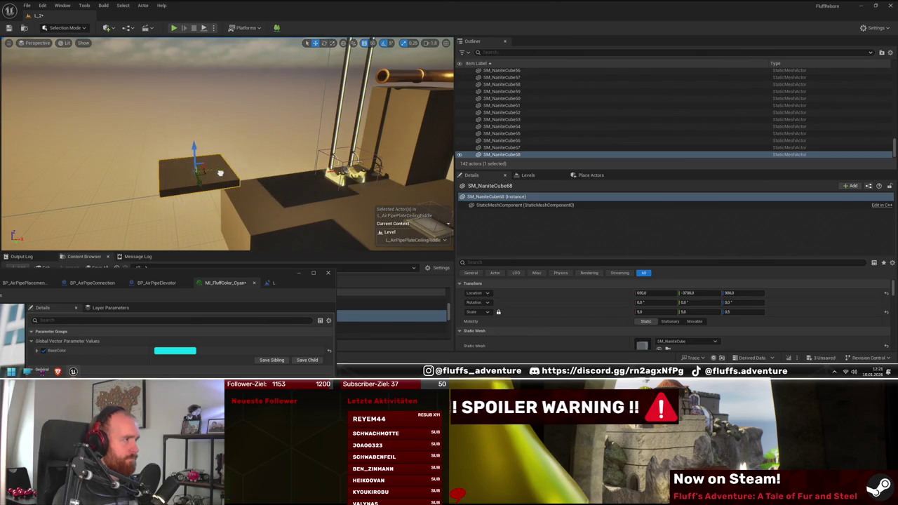
drag(195, 146, 200, 184)
key(f)
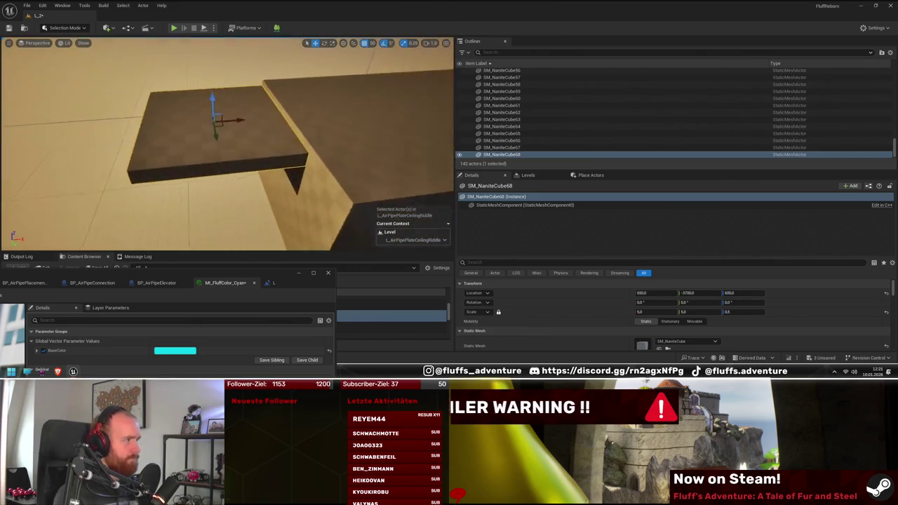
drag(210, 148, 212, 160)
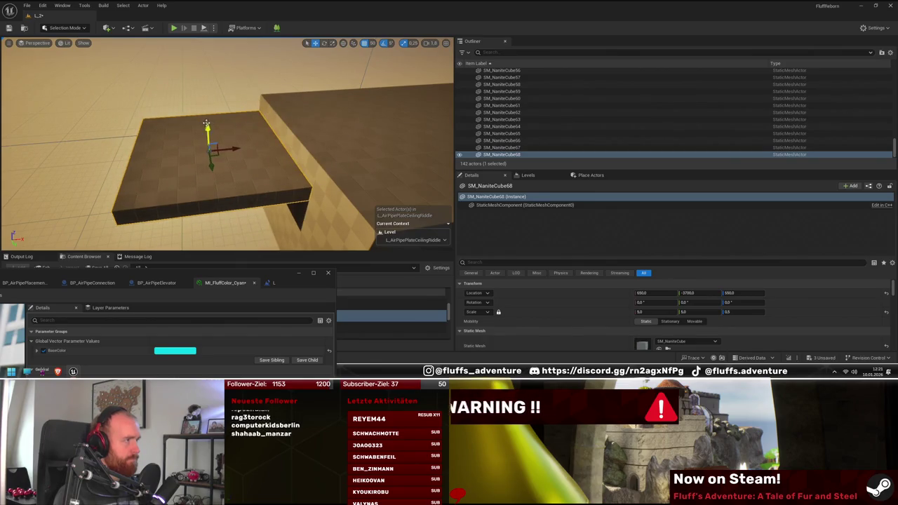
drag(208, 127, 212, 122)
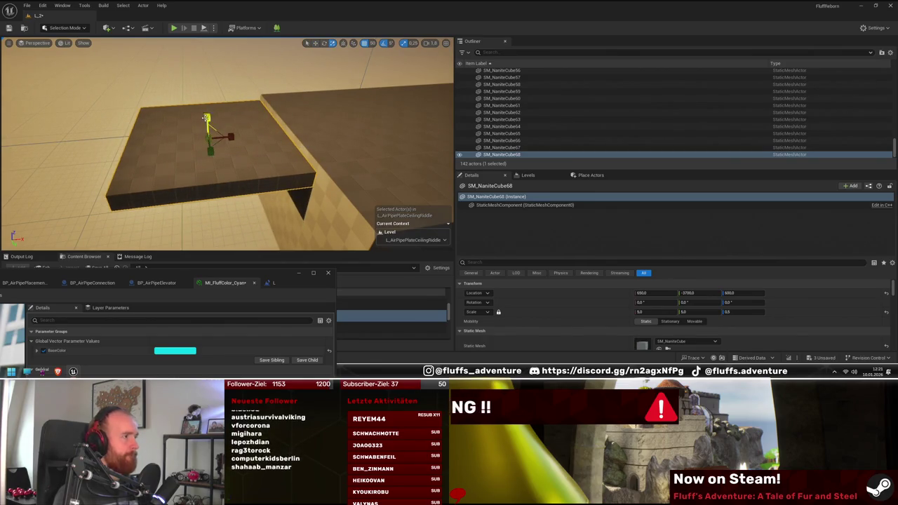
- Slide the platform to 1200, -3700, 1400 beside the elevator pipes
mouse_move(205, 117)
mouse_down()
mouse_move(175, 98)
mouse_move(150, 181)
mouse_move(231, 179)
mouse_move(242, 172)
mouse_move(246, 117)
mouse_up()
drag(272, 62, 162, 129)
key(e)
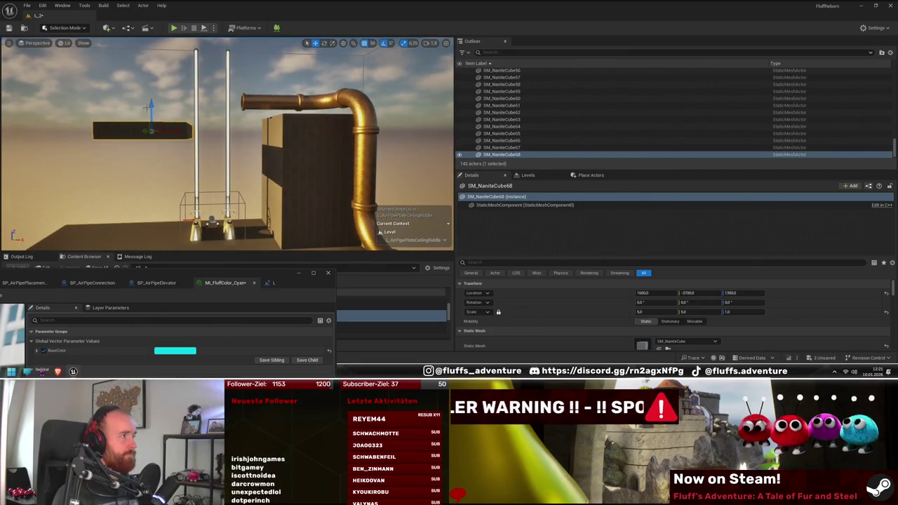
drag(162, 129, 147, 137)
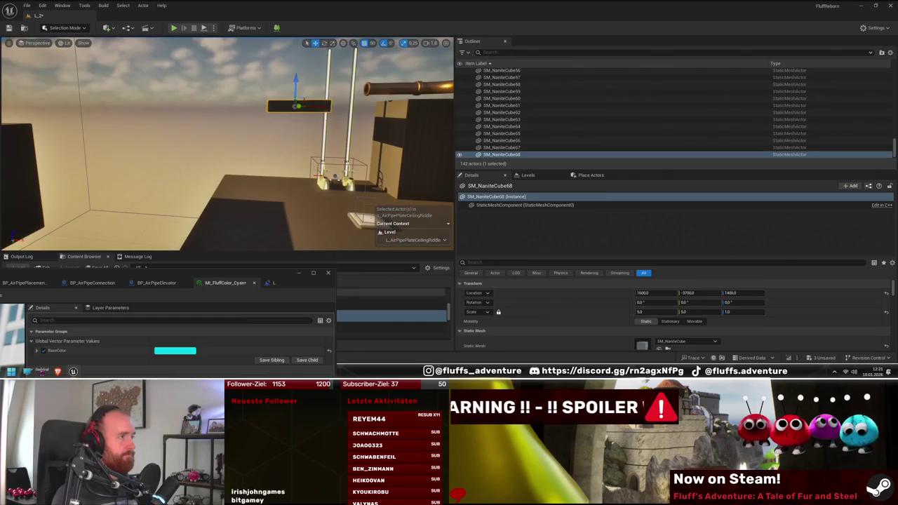
mouse_move(321, 106)
mouse_down()
mouse_move(273, 97)
mouse_move(256, 154)
mouse_move(242, 169)
mouse_move(235, 158)
mouse_move(246, 172)
mouse_move(244, 151)
mouse_move(287, 162)
mouse_move(249, 160)
mouse_move(200, 95)
mouse_up()
click(502, 140)
click(274, 155)
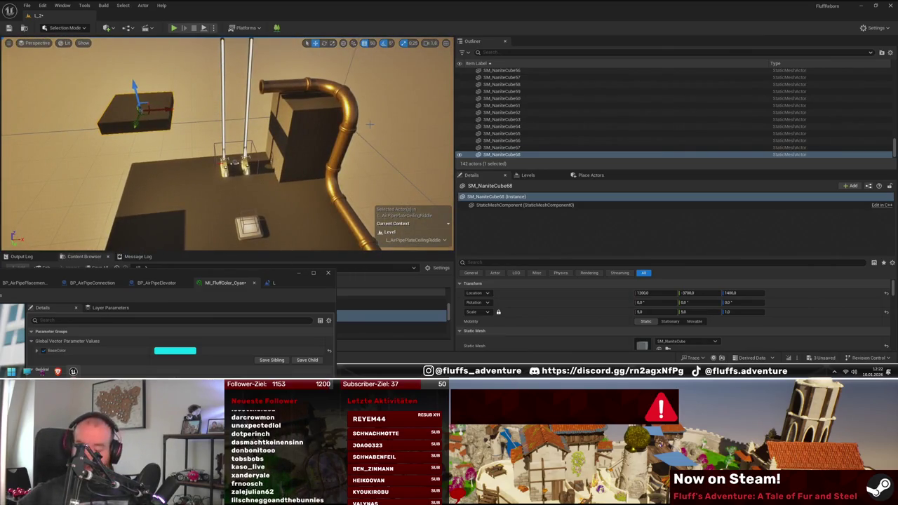
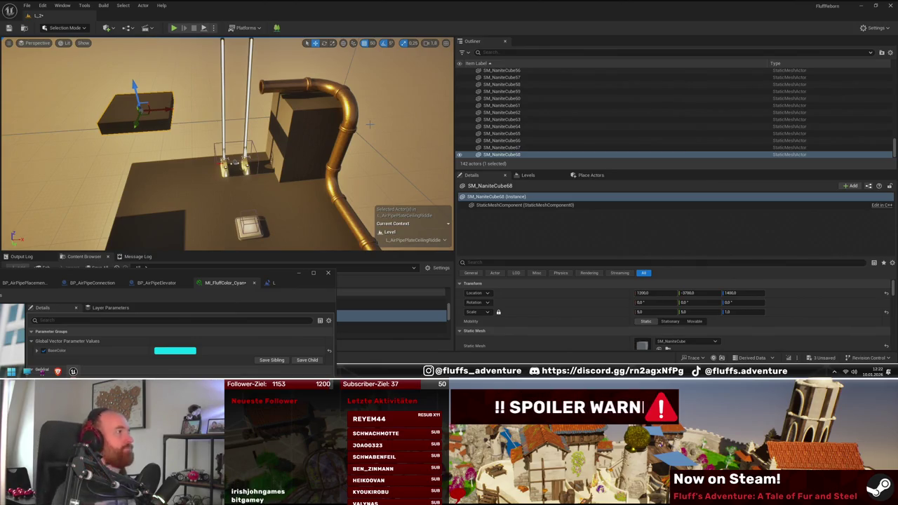
- Undo the stray BP_Cube duplicate and move the cube onto the platform beside the rails and golden pipe
mouse_move(316, 128)
mouse_down()
mouse_move(155, 125)
mouse_move(154, 154)
mouse_move(202, 164)
mouse_up()
click(155, 125)
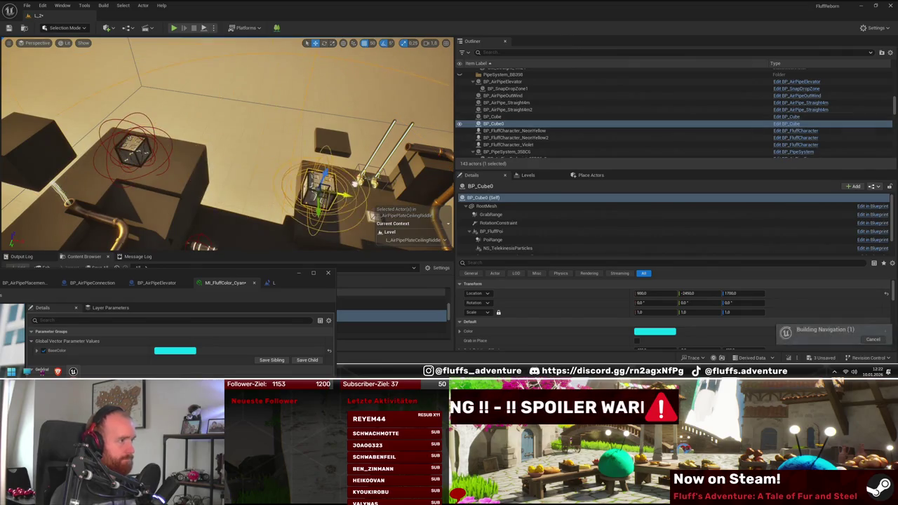
key(ctrl+z)
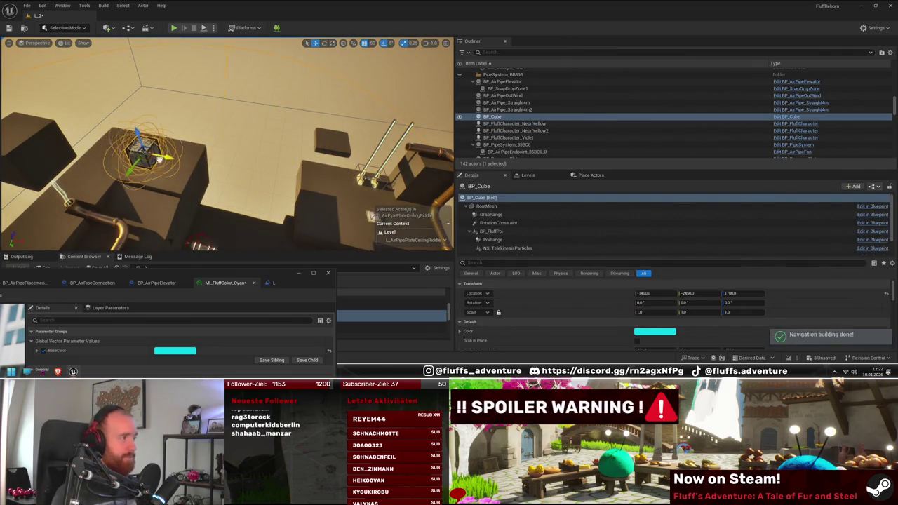
drag(155, 155, 379, 197)
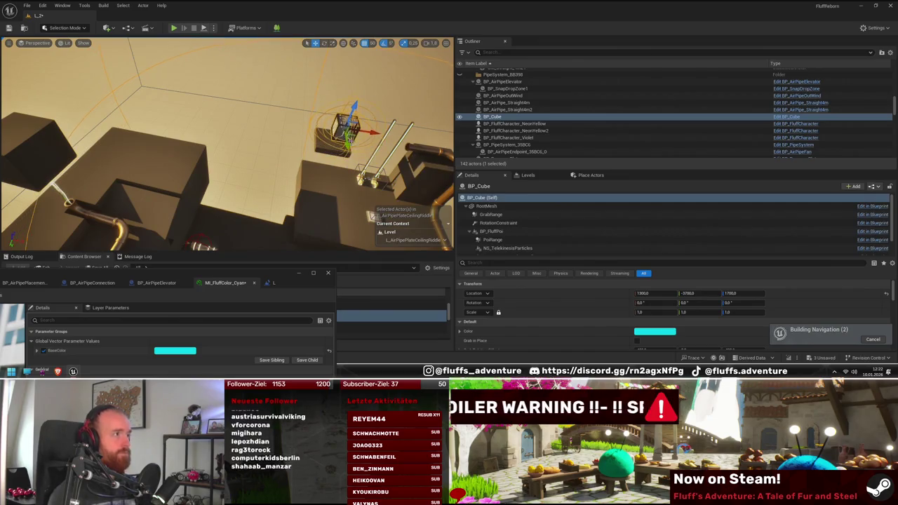
key(f)
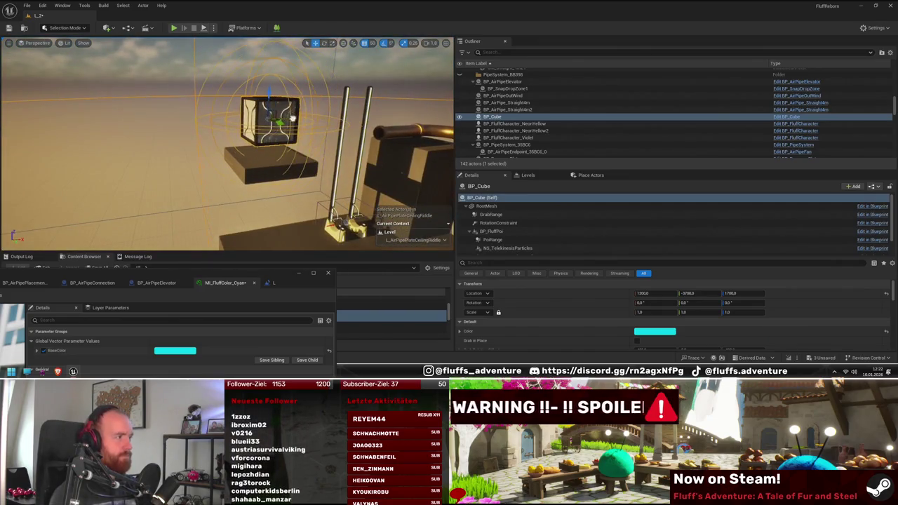
drag(224, 140, 158, 156)
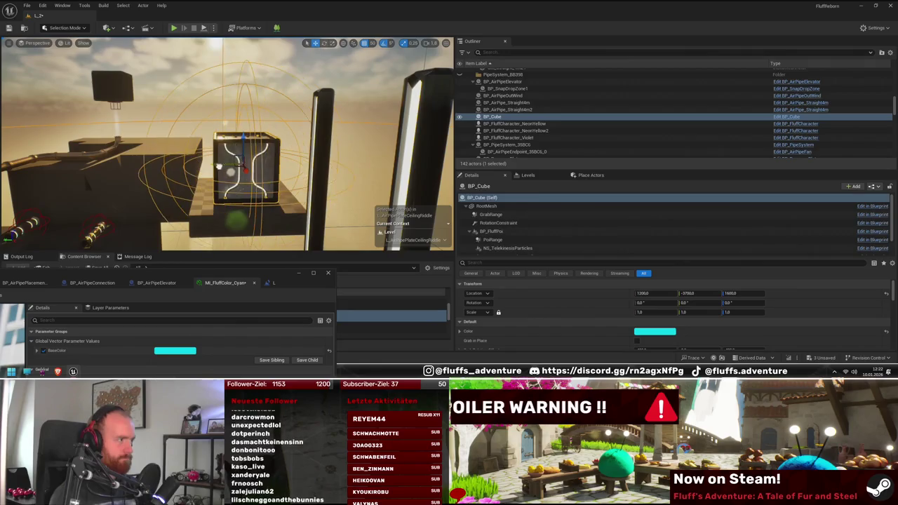
mouse_move(190, 180)
mouse_down()
mouse_move(165, 185)
mouse_move(266, 181)
mouse_up()
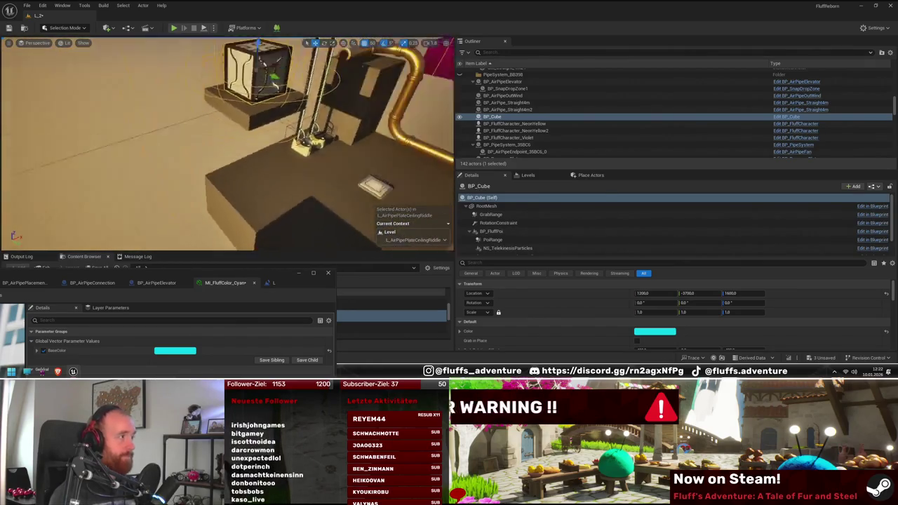
click(266, 181)
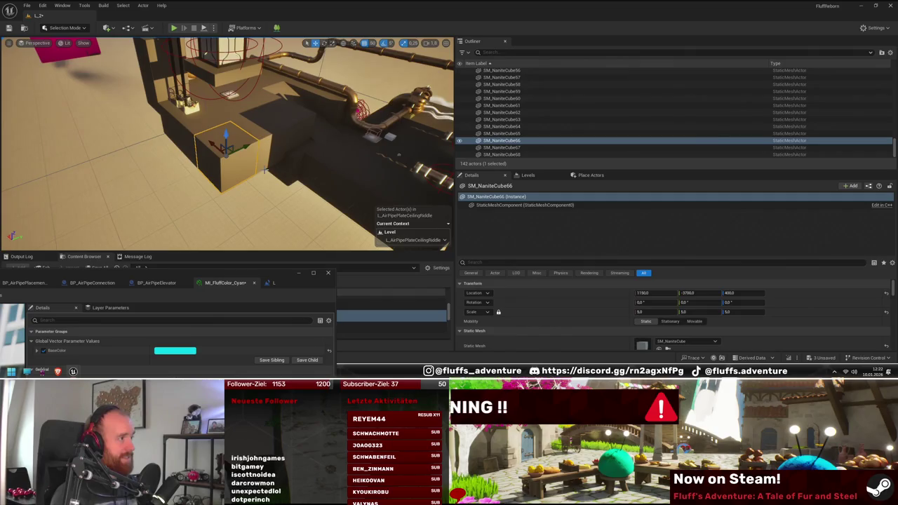
- Alt-drag a group of selected floor blocks to duplicate them into a new position
mouse_move(249, 149)
mouse_down()
mouse_move(227, 117)
mouse_move(260, 132)
mouse_move(276, 122)
mouse_up()
click(211, 102)
scroll(276, 122, down, 5)
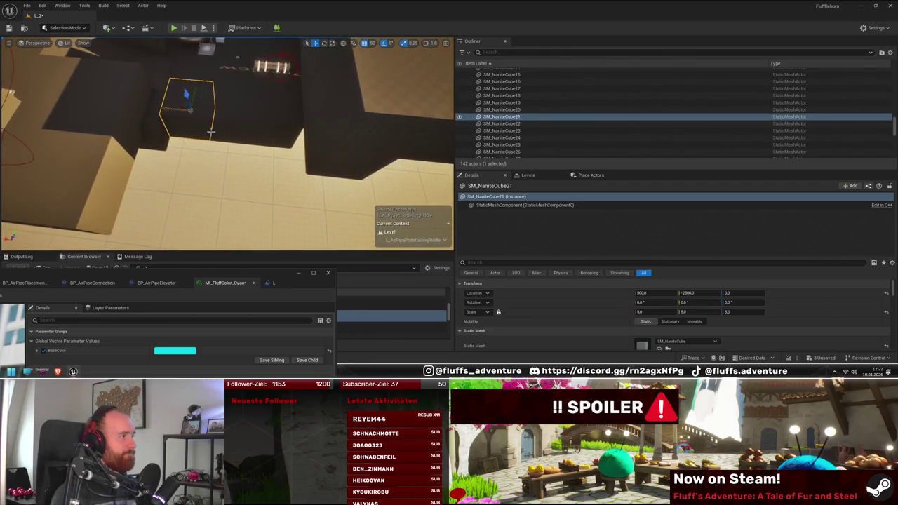
ctrl+click(242, 130)
ctrl+click(160, 142)
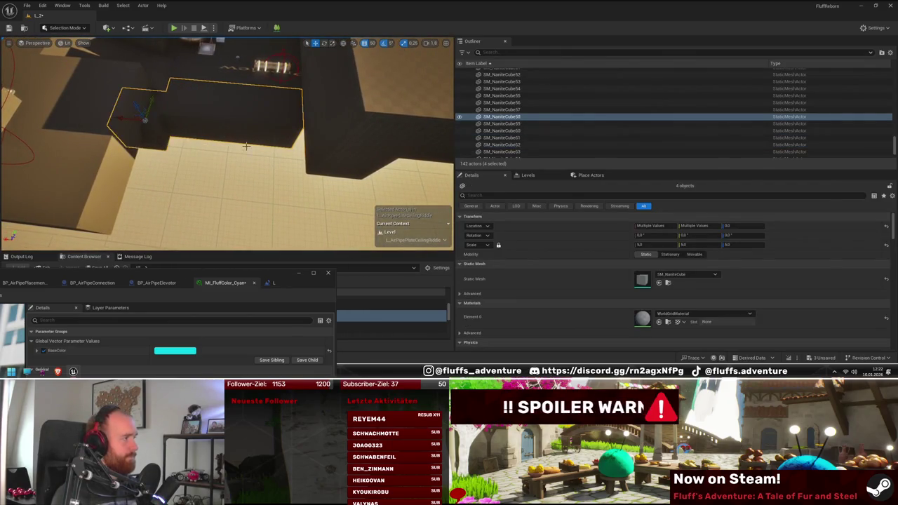
mouse_move(154, 100)
mouse_down()
mouse_move(138, 141)
mouse_move(145, 188)
mouse_up()
- Duplicate three of the newly placed blocks one step further out
scroll(146, 182, down, 5)
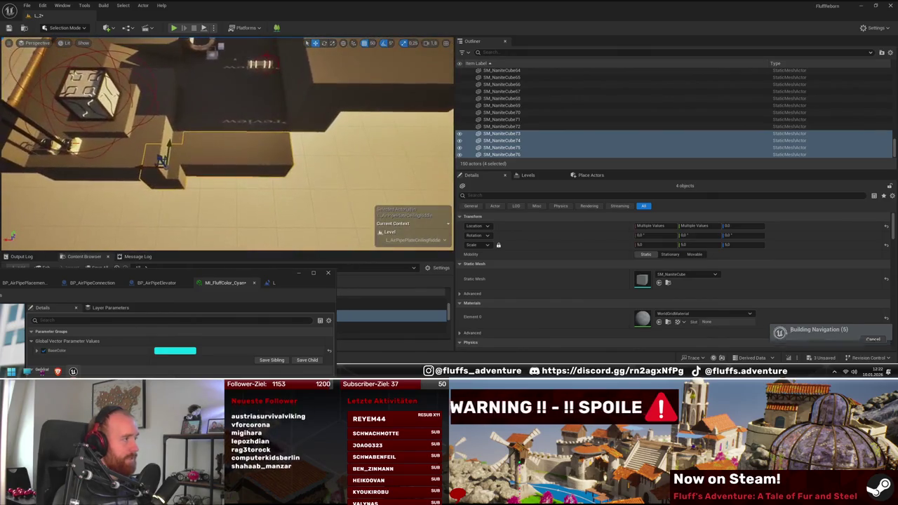
click(203, 157)
ctrl+click(277, 165)
ctrl+click(267, 126)
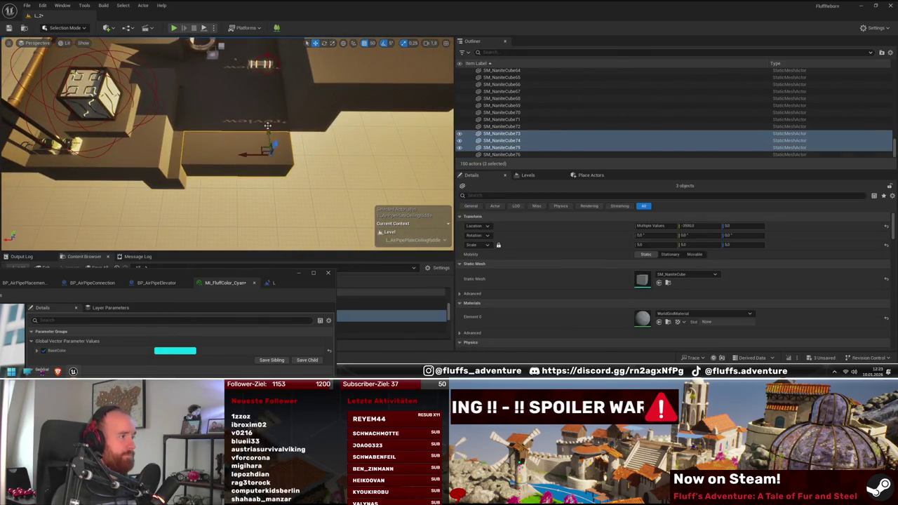
drag(269, 129, 271, 162)
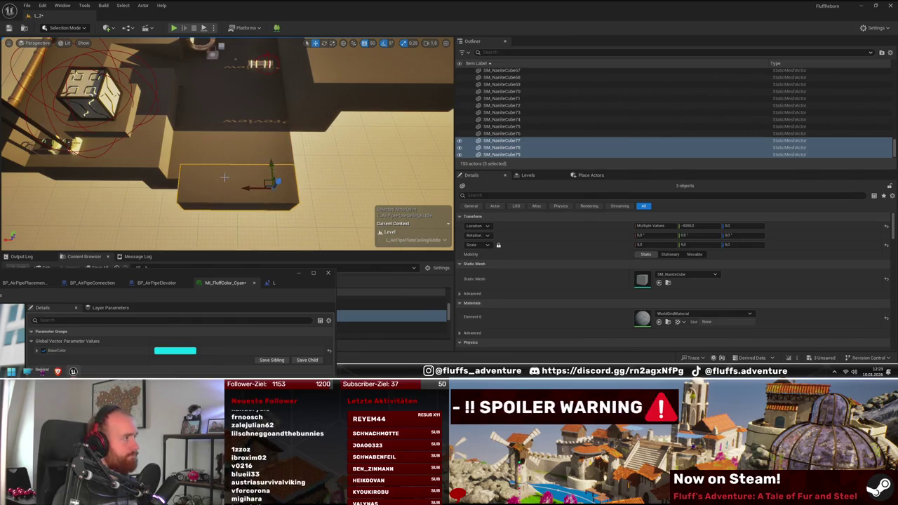
- Duplicate the two blocks beside the cube and shift the copies over
key(Left)
key(Left)
key(Left)
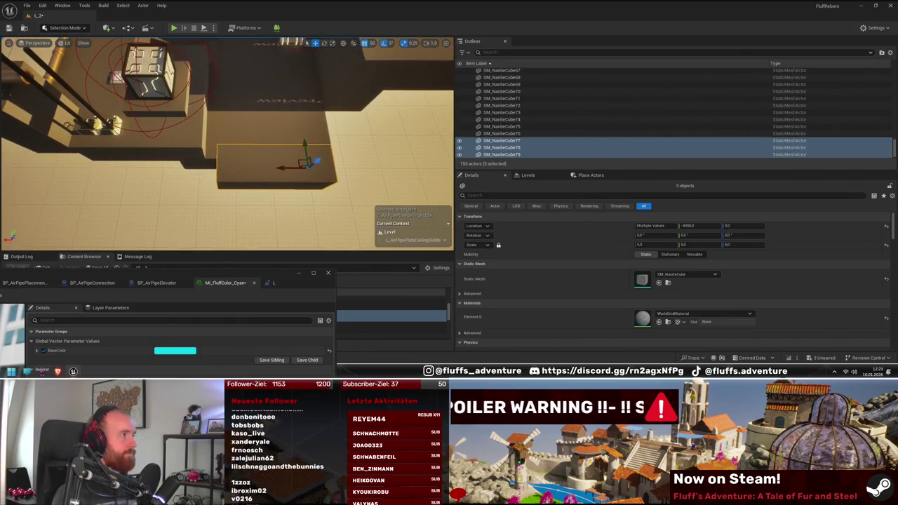
click(147, 133)
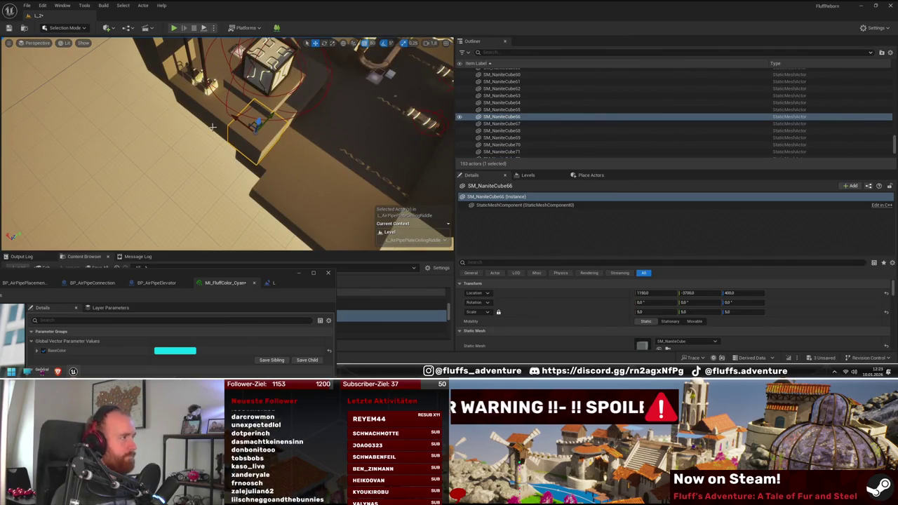
scroll(218, 123, down, 5)
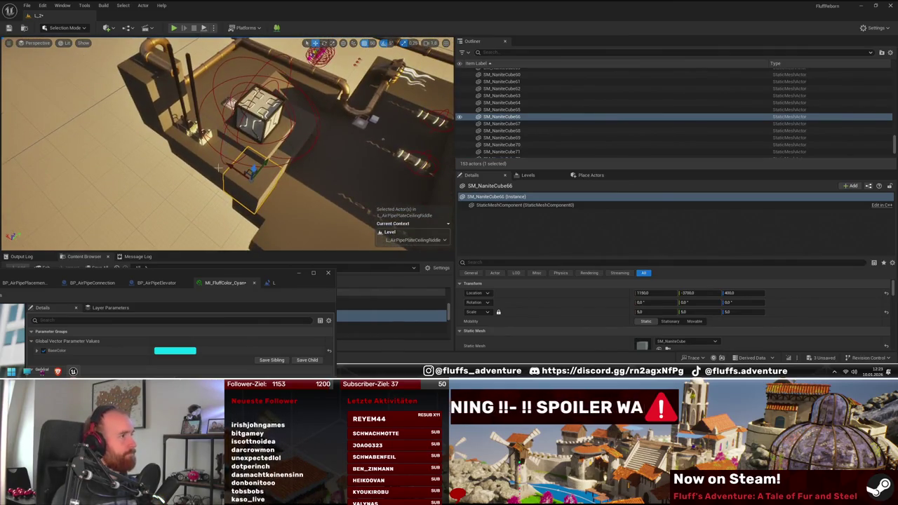
ctrl+click(212, 174)
alt+drag(237, 143, 212, 169)
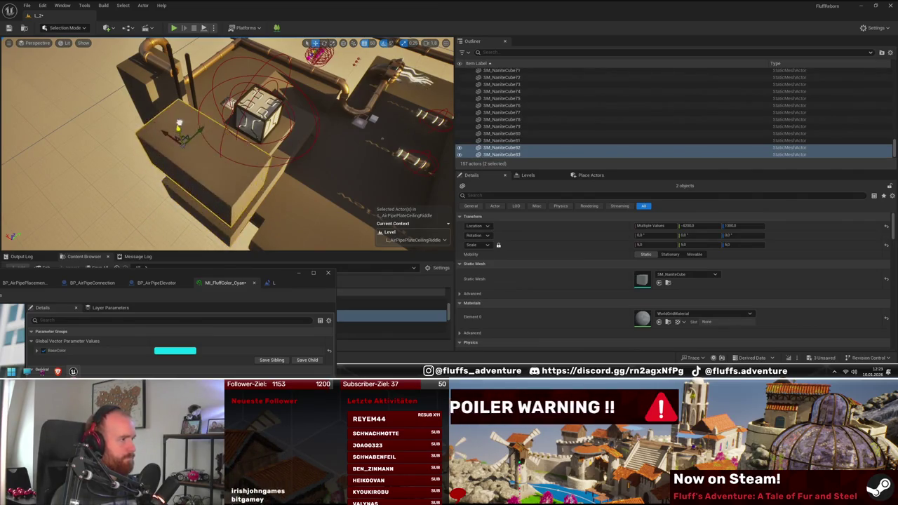
drag(207, 170, 181, 166)
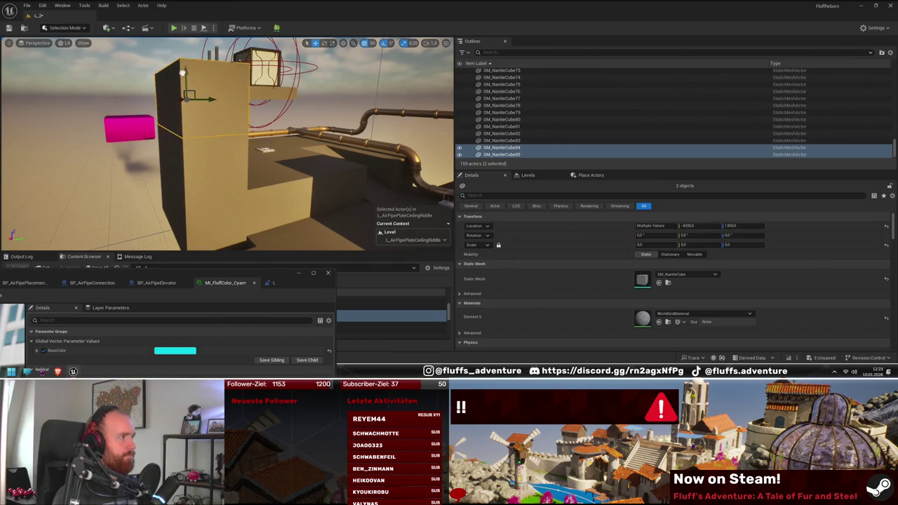
mouse_move(189, 70)
mouse_down()
mouse_move(174, 75)
mouse_move(197, 39)
mouse_move(264, 123)
mouse_up()
click(226, 137)
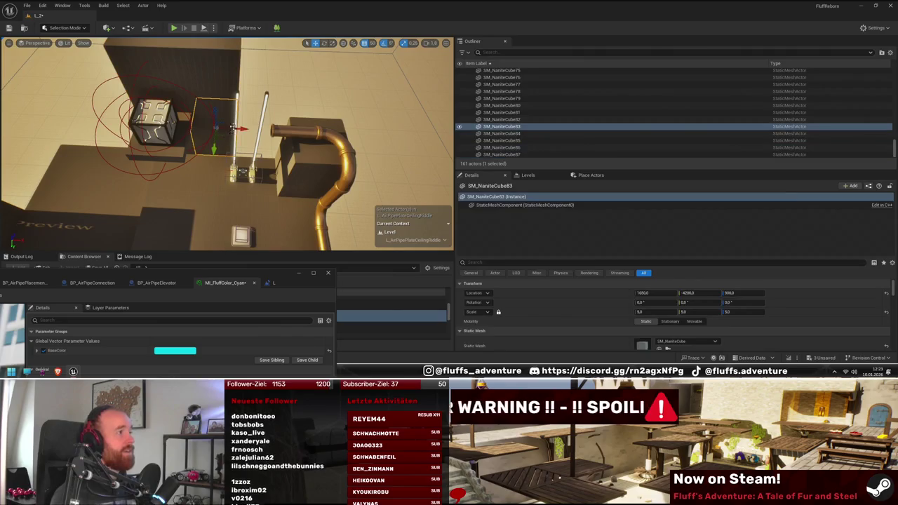
- Select the wall blocks near the pipe's bend and delete the unwanted one
key(f)
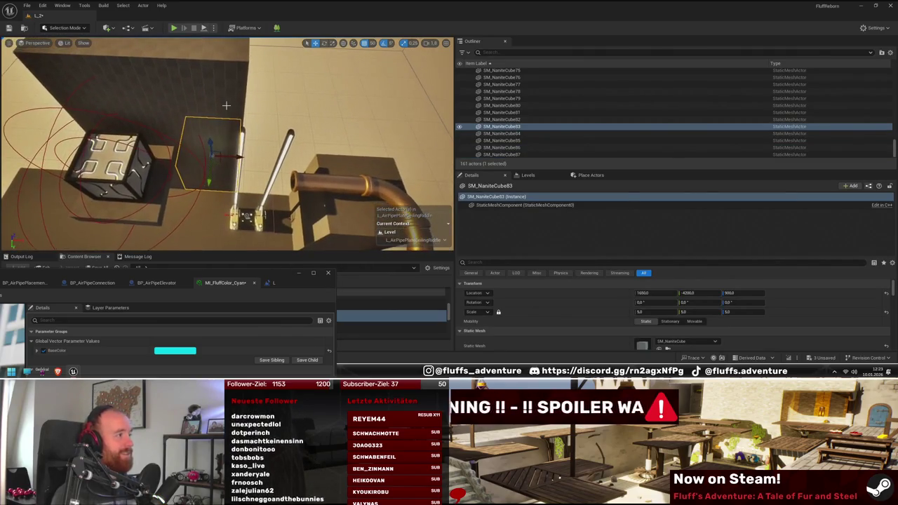
drag(230, 125, 186, 113)
ctrl+click(155, 76)
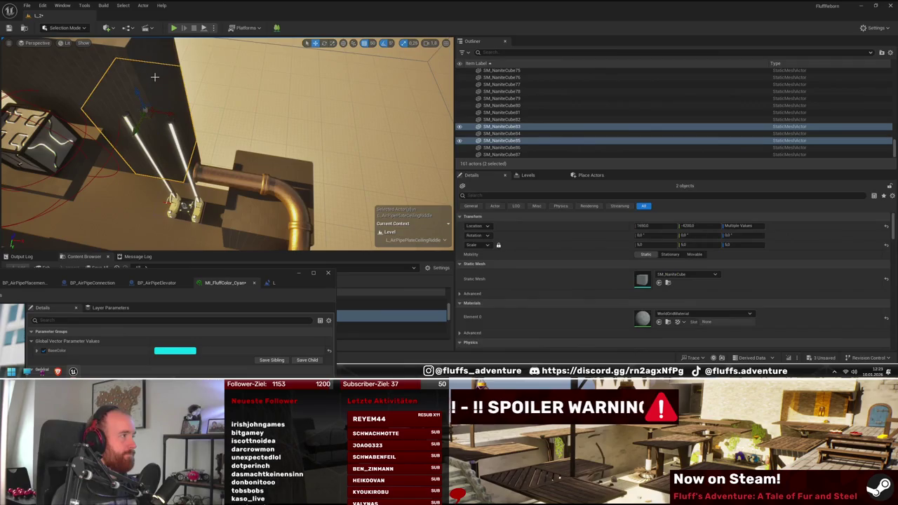
ctrl+click(156, 73)
key(f)
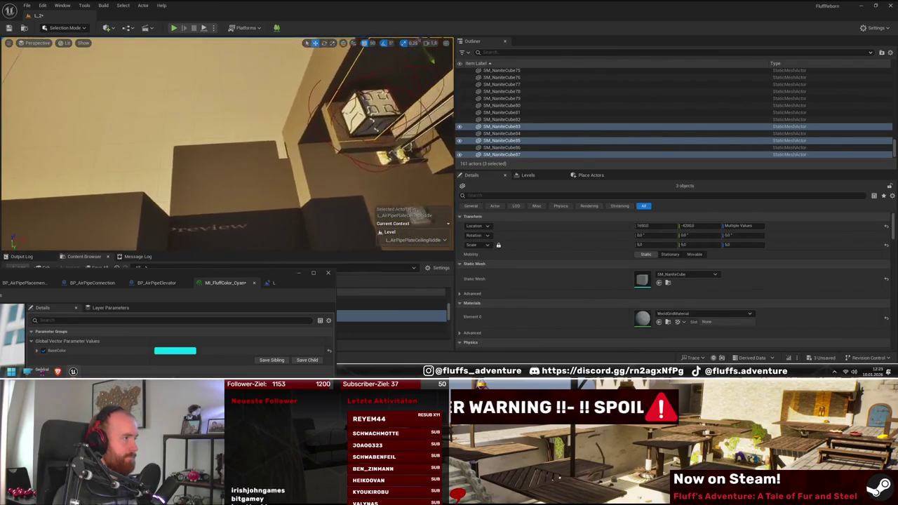
drag(235, 108, 235, 108)
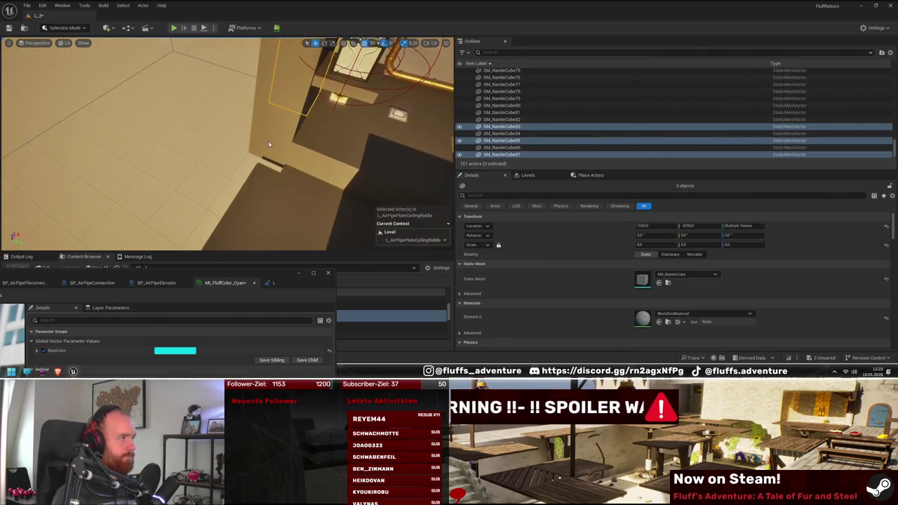
mouse_move(276, 130)
mouse_down()
mouse_move(276, 143)
mouse_move(283, 112)
mouse_move(262, 127)
mouse_move(233, 176)
mouse_move(263, 208)
mouse_up()
click(235, 176)
key(Delete)
- Reselect the three wall blocks and Alt-drag along X to duplicate them sideways
click(262, 147)
mouse_move(262, 147)
mouse_down()
mouse_move(261, 175)
mouse_move(197, 98)
mouse_move(187, 144)
mouse_move(231, 133)
mouse_up()
ctrl+click(261, 176)
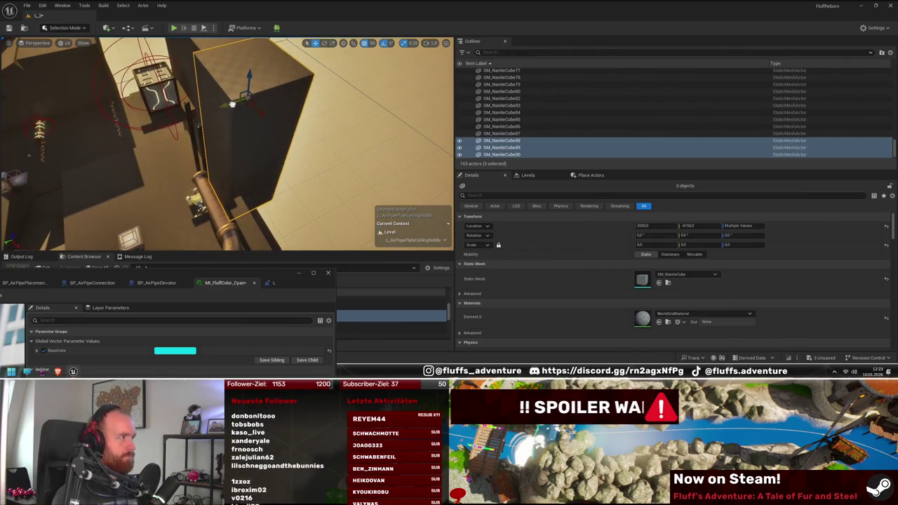
mouse_move(216, 111)
mouse_down()
mouse_move(187, 135)
mouse_move(225, 131)
mouse_up()
mouse_move(275, 107)
alt+mouse_down()
mouse_move(366, 96)
mouse_move(341, 113)
mouse_move(348, 132)
alt+mouse_up()
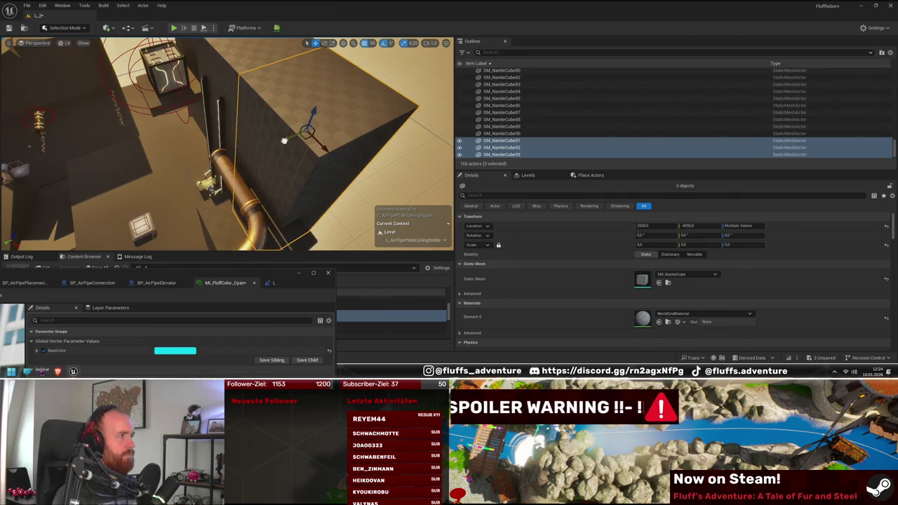
drag(291, 148, 284, 151)
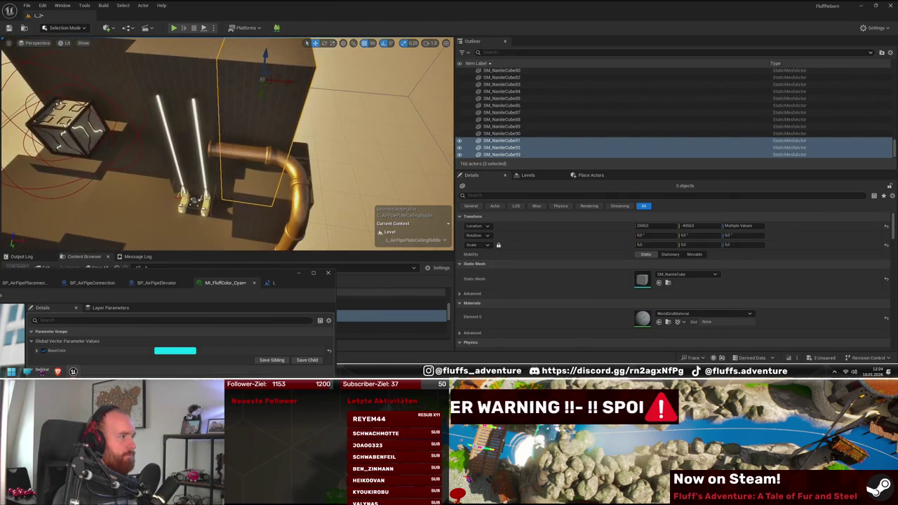
mouse_move(261, 92)
mouse_down()
mouse_move(280, 102)
mouse_move(268, 111)
mouse_up()
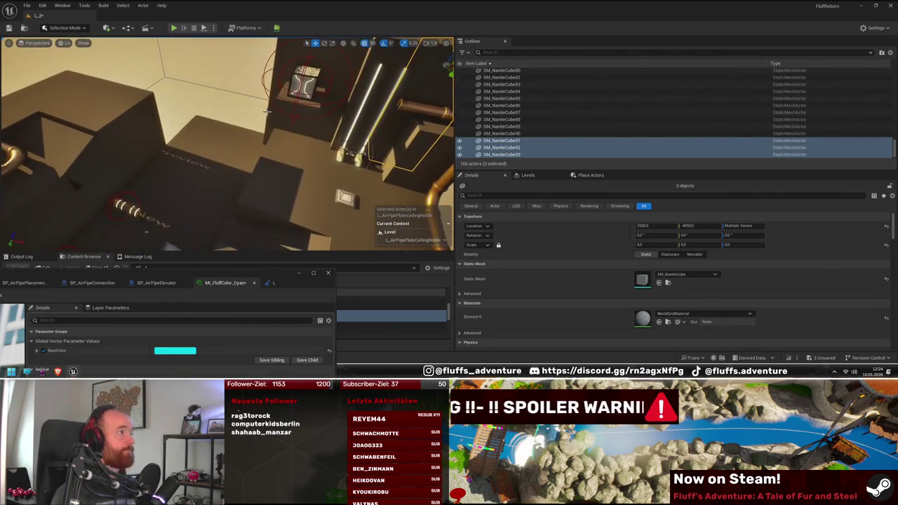
click(149, 124)
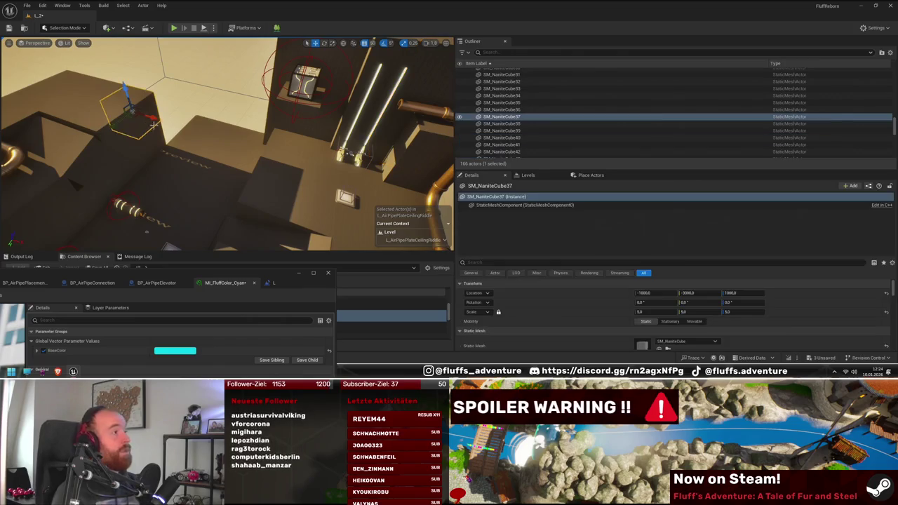
- Duplicate pairs of upper-level blocks, stacking the copies upward
ctrl+click(160, 141)
mouse_move(160, 141)
mouse_down()
mouse_move(161, 238)
mouse_move(90, 150)
mouse_move(150, 112)
mouse_move(130, 130)
mouse_move(57, 141)
mouse_move(151, 168)
mouse_up()
drag(105, 205, 131, 123)
click(131, 119)
ctrl+click(150, 114)
mouse_move(148, 91)
mouse_down()
mouse_move(134, 46)
mouse_move(209, 172)
mouse_up()
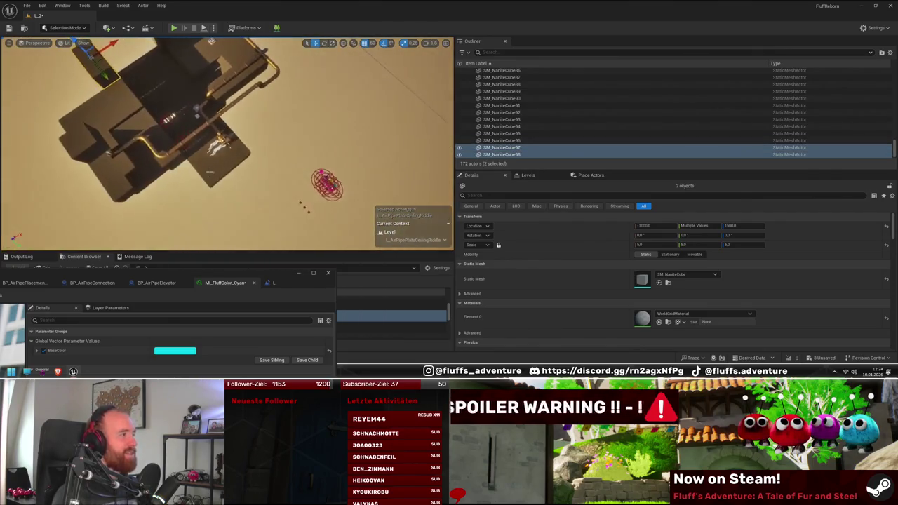
- Set the row of three blocks to height 500, then stack duplicates at 1200 and 1500
drag(174, 103, 209, 149)
click(202, 150)
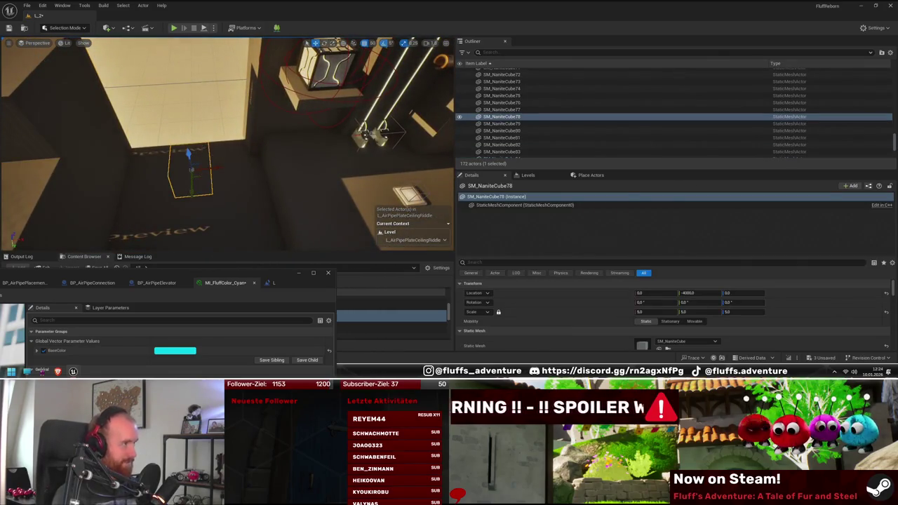
key(f)
mouse_move(278, 183)
mouse_down()
mouse_move(287, 186)
mouse_move(255, 184)
mouse_move(248, 162)
mouse_up()
click(251, 193)
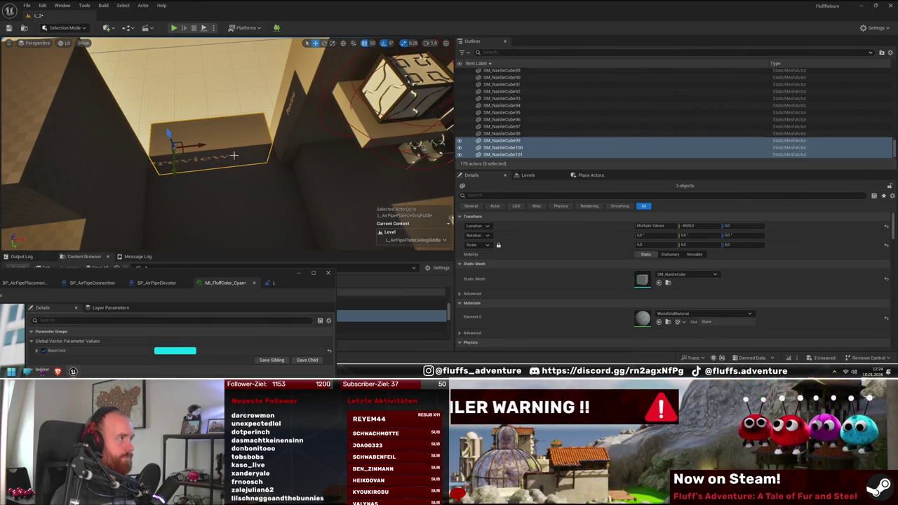
drag(172, 171, 177, 201)
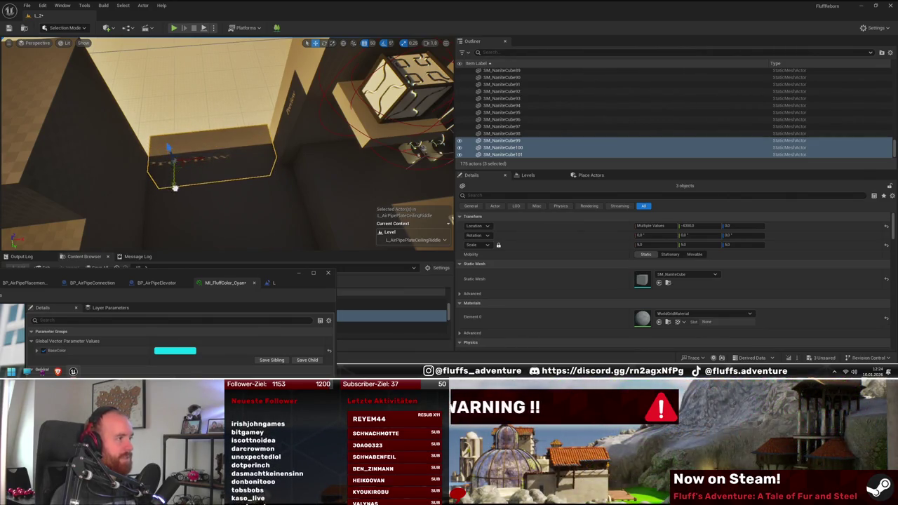
mouse_move(169, 150)
mouse_down()
mouse_move(161, 121)
mouse_move(151, 168)
mouse_up()
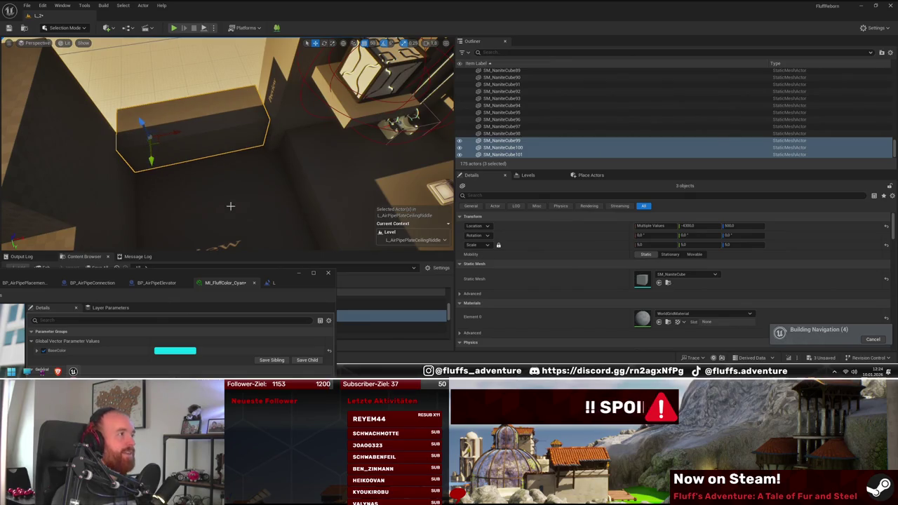
drag(152, 164, 147, 88)
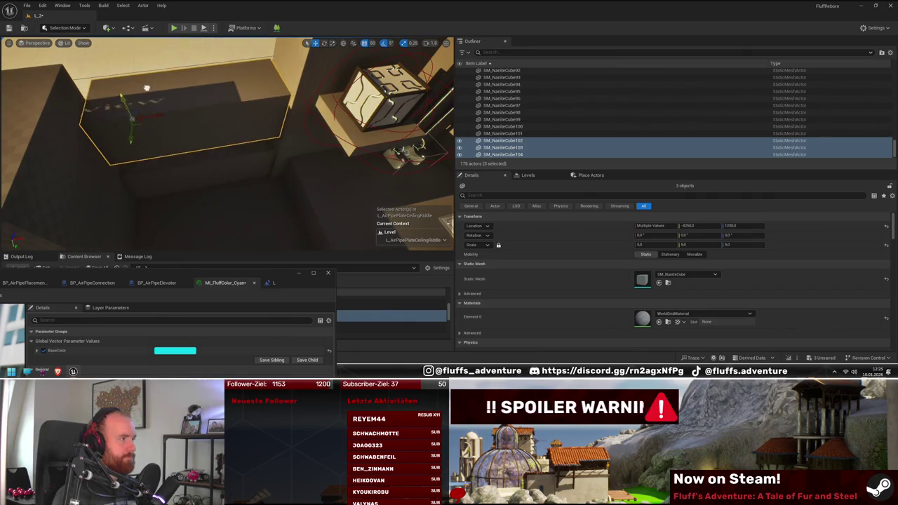
mouse_move(135, 118)
mouse_down()
mouse_move(138, 70)
mouse_move(116, 53)
mouse_up()
mouse_move(127, 74)
mouse_down()
mouse_move(126, 65)
mouse_move(176, 113)
mouse_up()
- Select two more small wall cubes beside the pipes
click(167, 145)
mouse_move(167, 145)
mouse_down()
mouse_move(149, 155)
mouse_move(127, 59)
mouse_move(147, 91)
mouse_up()
ctrl+click(148, 133)
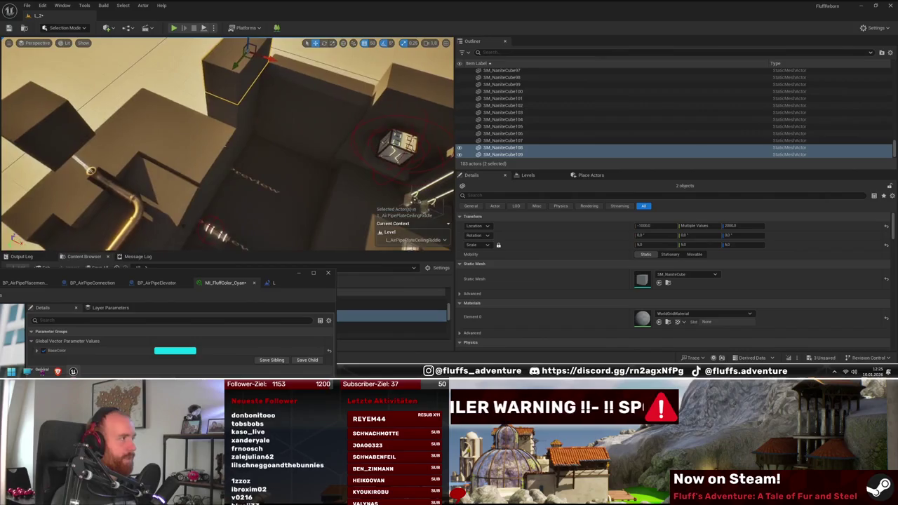
mouse_move(230, 82)
mouse_down()
mouse_move(269, 148)
mouse_move(281, 126)
mouse_move(254, 198)
mouse_up()
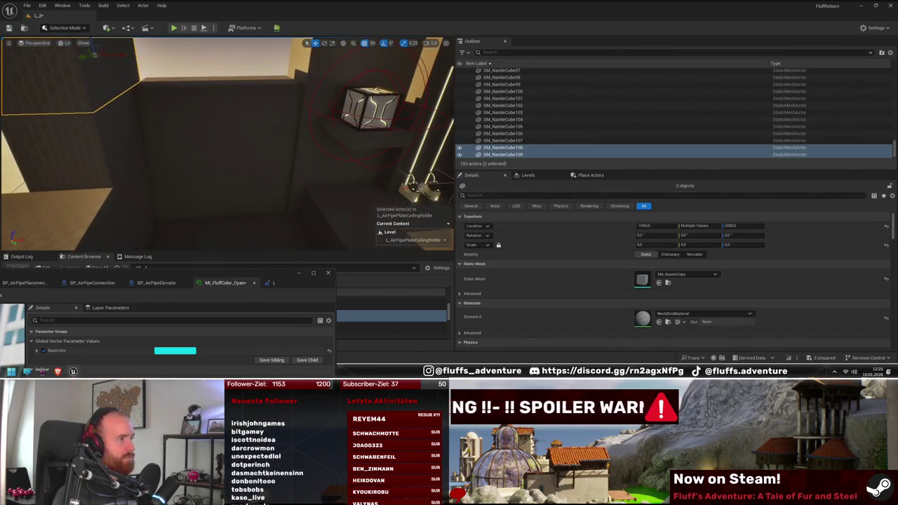
click(256, 197)
click(223, 155)
ctrl+click(209, 151)
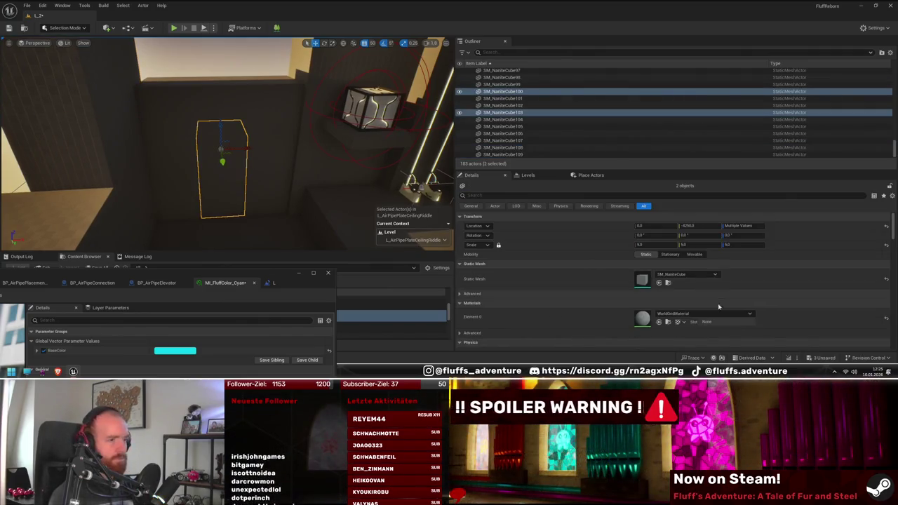
- Set both cubes' Element 0 material to MI_Metal_Magenta, replacing a briefly applied grid material
click(704, 313)
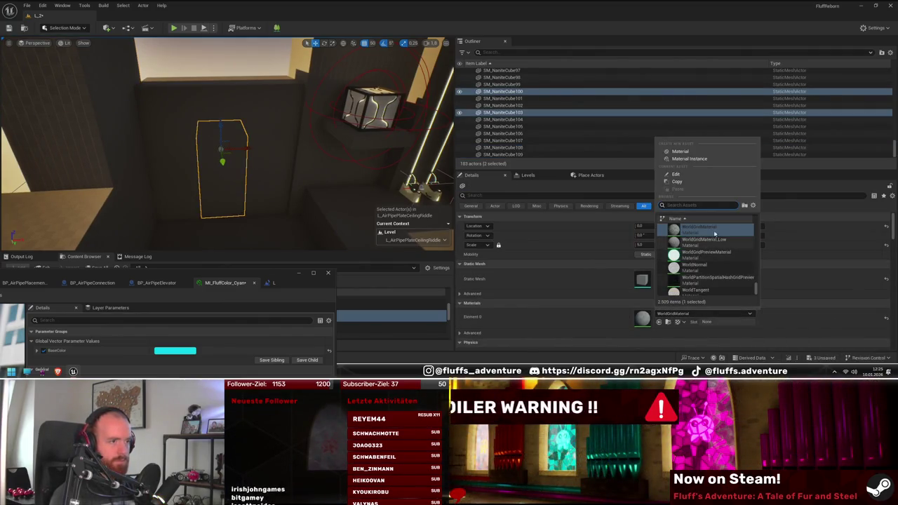
click(707, 254)
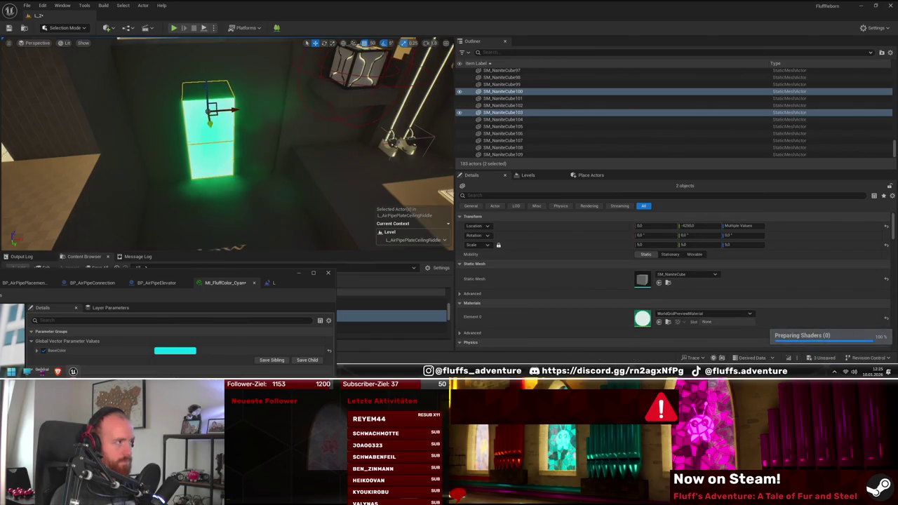
click(182, 223)
drag(262, 212, 219, 140)
scroll(667, 281, down, 2)
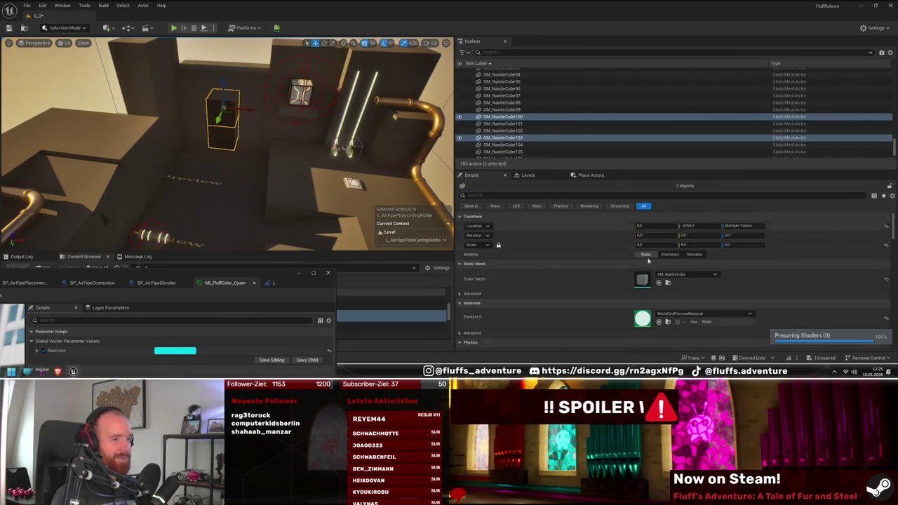
click(702, 314)
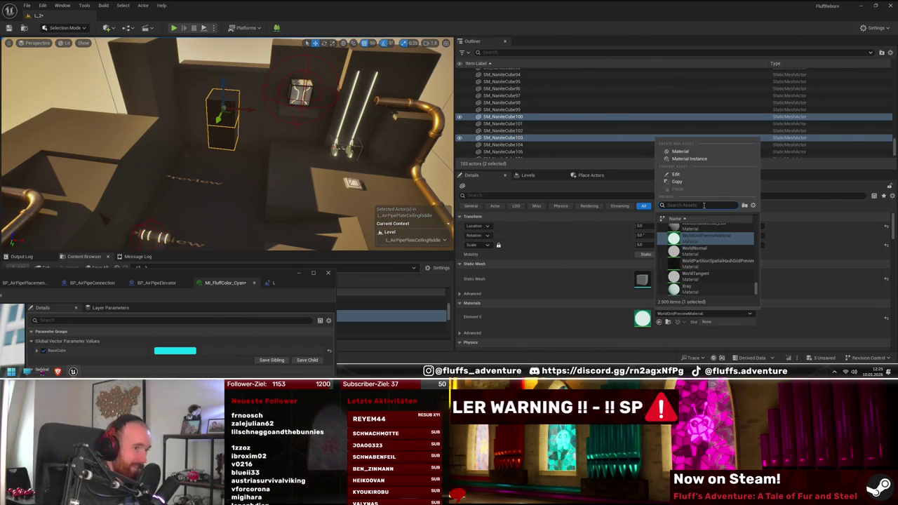
text(magenta)
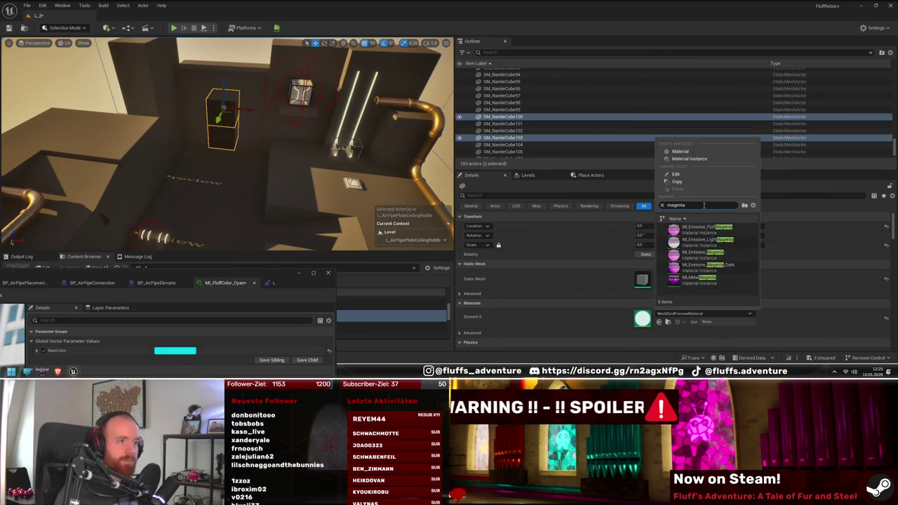
click(698, 279)
click(262, 180)
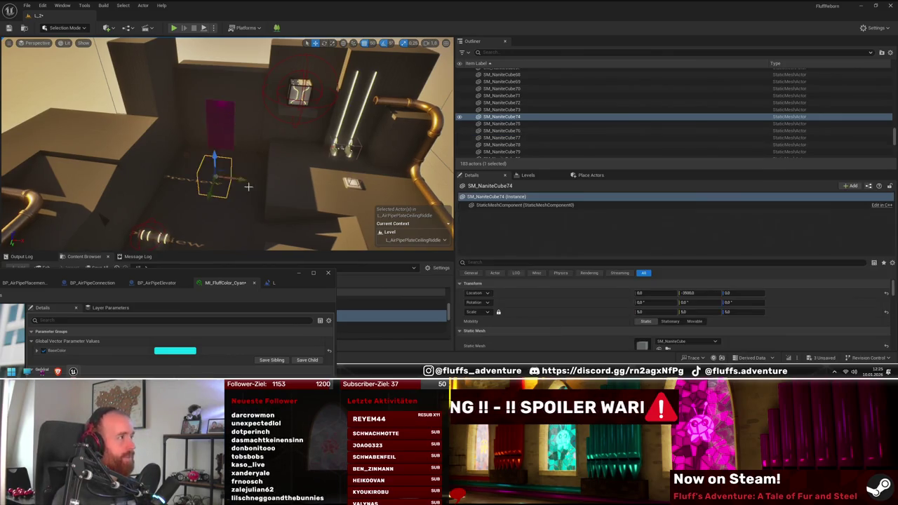
mouse_move(225, 140)
mouse_down()
mouse_move(182, 123)
mouse_move(169, 141)
mouse_move(186, 126)
mouse_move(167, 104)
mouse_up()
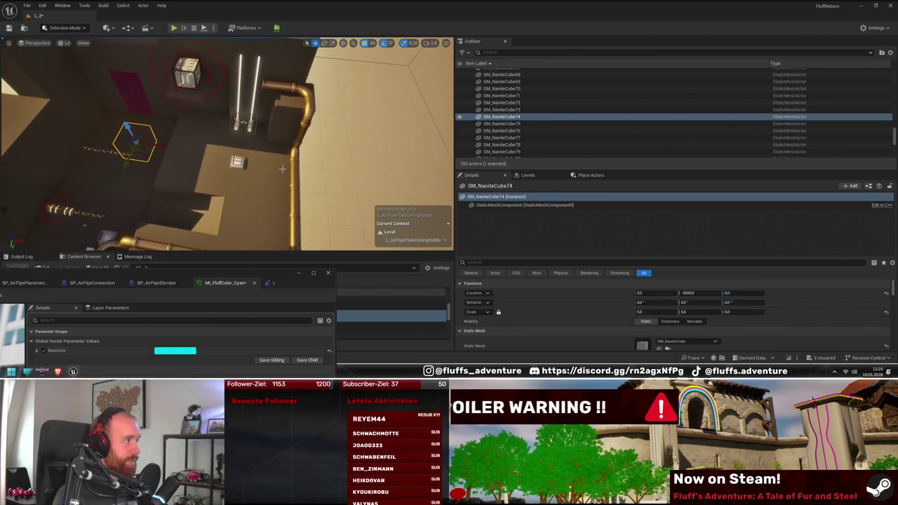
- Duplicate the tall block sideways to the left beside the cube and light strips
drag(267, 94, 247, 139)
mouse_move(353, 190)
mouse_down()
mouse_move(334, 169)
mouse_move(229, 200)
mouse_up()
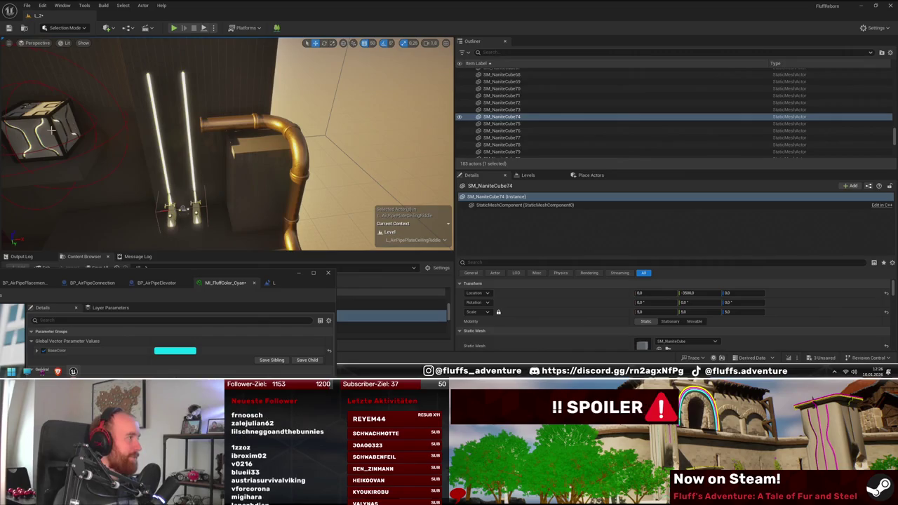
mouse_move(107, 131)
mouse_down()
mouse_move(253, 142)
mouse_move(253, 130)
mouse_move(237, 162)
mouse_move(159, 113)
mouse_up()
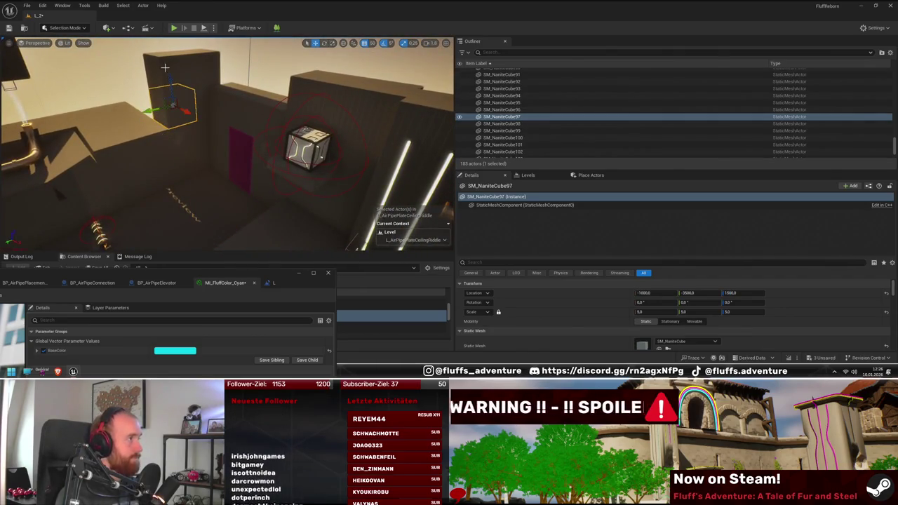
ctrl+click(156, 80)
mouse_move(141, 77)
mouse_down()
mouse_move(97, 88)
mouse_move(254, 178)
mouse_move(198, 100)
mouse_up()
- Duplicate two wall cubes to extend the wall, then move the material editor window aside
mouse_move(272, 135)
mouse_down()
mouse_move(253, 92)
mouse_move(210, 127)
mouse_move(227, 110)
mouse_up()
click(224, 112)
ctrl+click(130, 112)
mouse_move(172, 152)
mouse_down()
mouse_move(163, 92)
mouse_move(210, 141)
mouse_move(187, 148)
mouse_move(210, 161)
mouse_move(187, 181)
mouse_move(186, 147)
mouse_up()
key(ctrl+d)
click(340, 228)
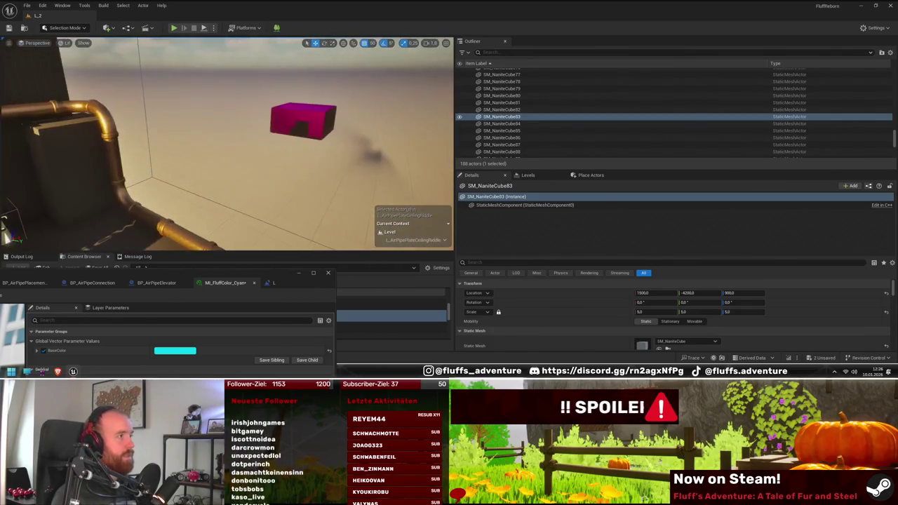
drag(314, 140, 315, 138)
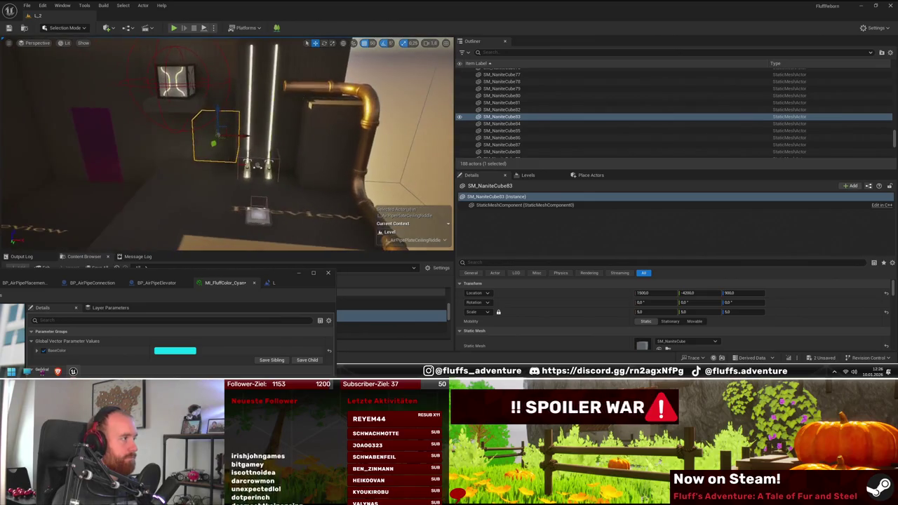
drag(187, 183, 145, 152)
mouse_move(191, 272)
mouse_down()
mouse_move(547, 193)
mouse_move(665, 256)
mouse_up()
- Show the AirPipes folder assets in the Content Browser, with the material editor moved aside
drag(225, 140, 210, 133)
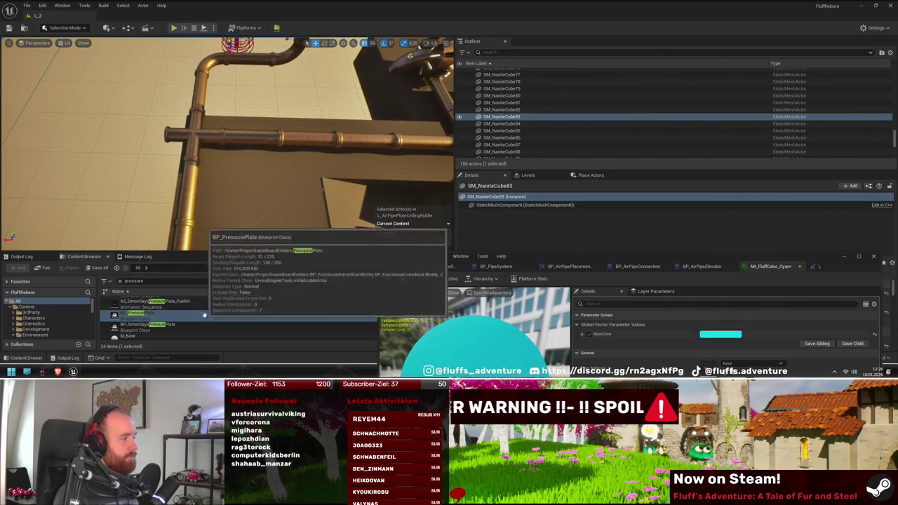
scroll(203, 316, up, 3)
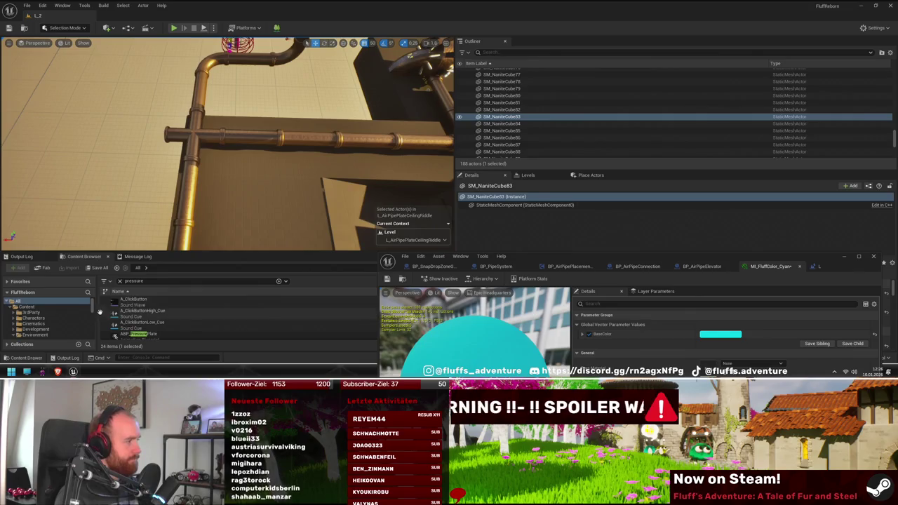
scroll(58, 317, up, 2)
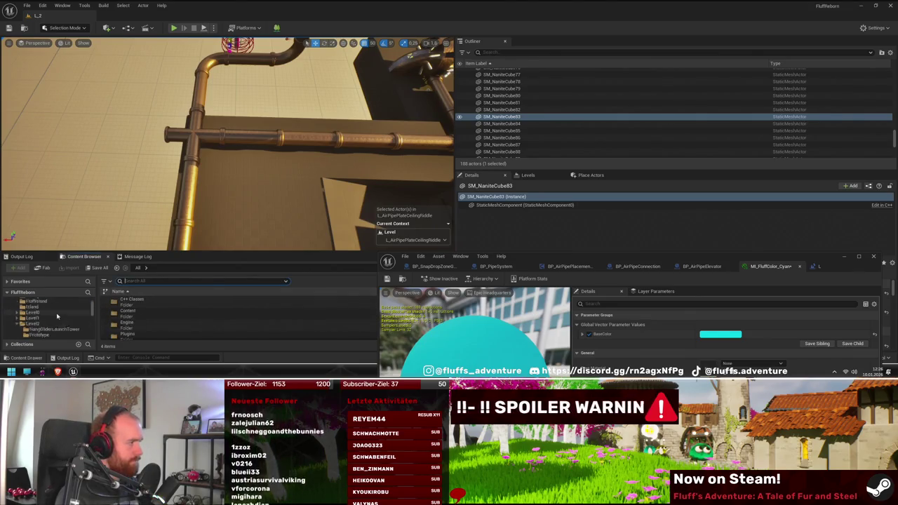
drag(392, 170, 226, 210)
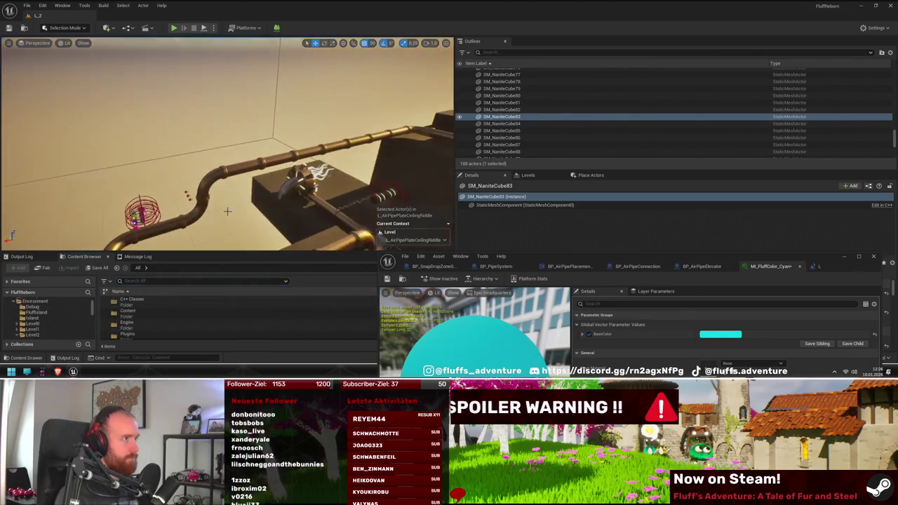
right_click(295, 143)
click(352, 161)
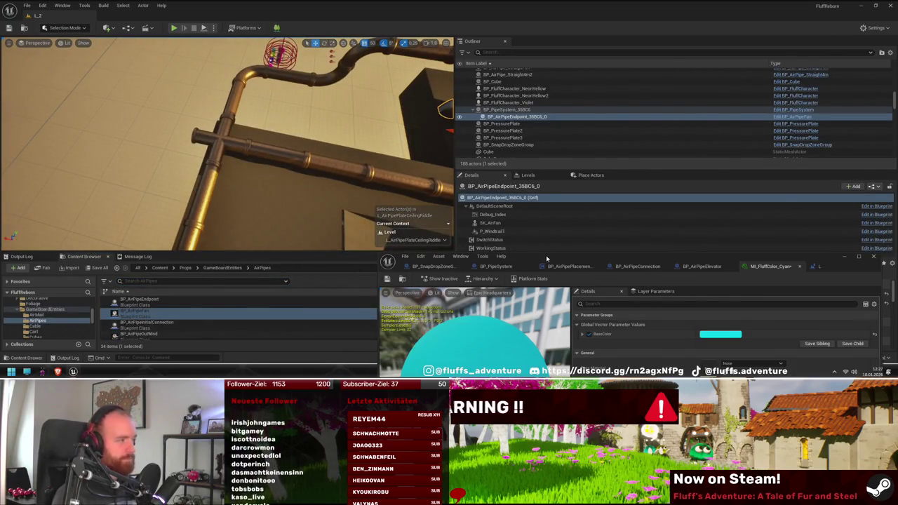
drag(546, 259, 647, 252)
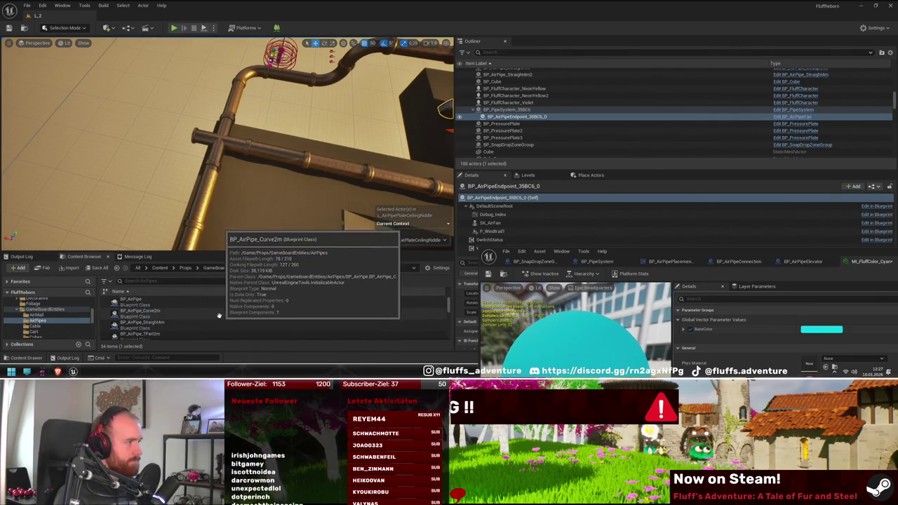
scroll(234, 311, up, 3)
- Drag BP_AirPipeEndpoint onto the pipe near the T-junction
scroll(225, 140, up, 3)
scroll(234, 313, down, 3)
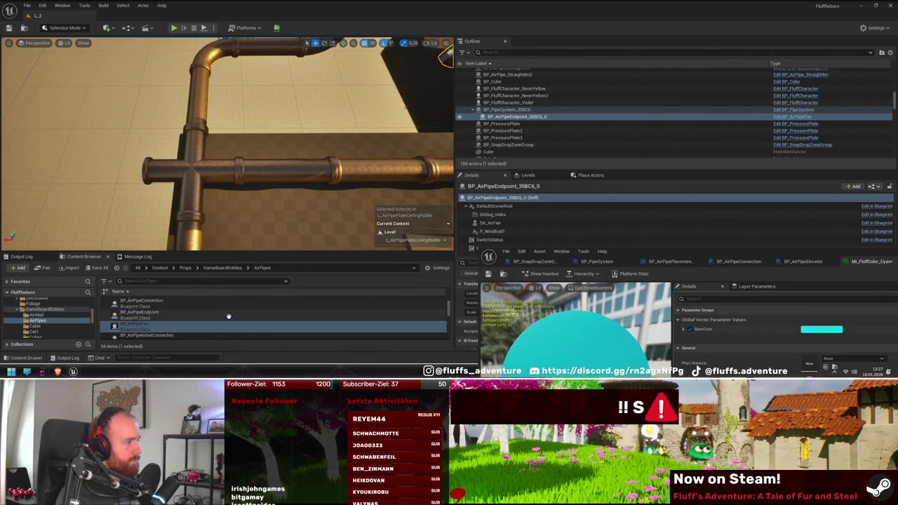
click(175, 316)
mouse_move(239, 164)
mouse_down()
mouse_move(217, 186)
mouse_move(200, 186)
mouse_move(237, 185)
mouse_move(224, 193)
mouse_move(246, 204)
mouse_move(259, 188)
mouse_up()
scroll(231, 160, up, 10)
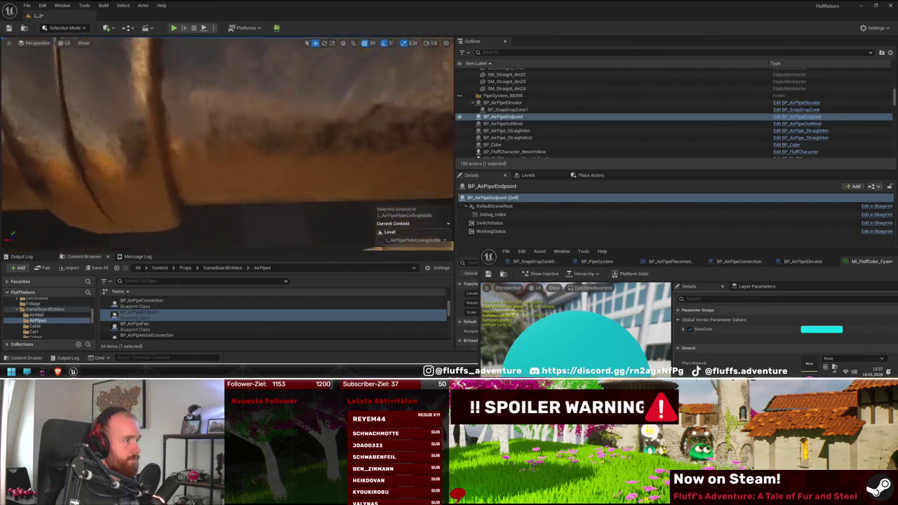
scroll(237, 186, down, 10)
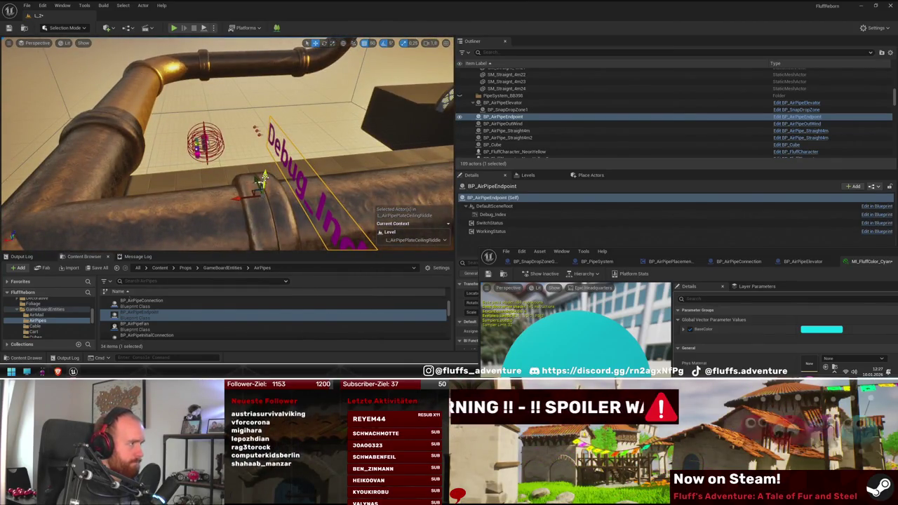
- Alt-drag the endpoint to copy it onto the other T-pipe ends, then check them
mouse_move(265, 153)
mouse_down()
mouse_move(239, 169)
mouse_move(217, 162)
mouse_move(197, 172)
mouse_up()
mouse_move(287, 133)
alt+mouse_down()
mouse_move(336, 145)
mouse_move(264, 190)
alt+mouse_up()
drag(225, 169, 253, 123)
click(136, 125)
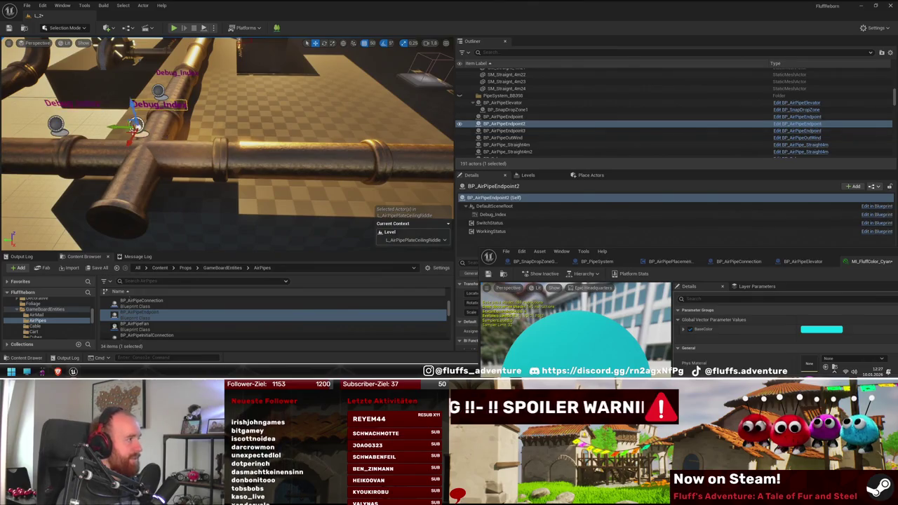
mouse_move(224, 168)
mouse_down()
mouse_move(253, 141)
mouse_move(134, 158)
mouse_up()
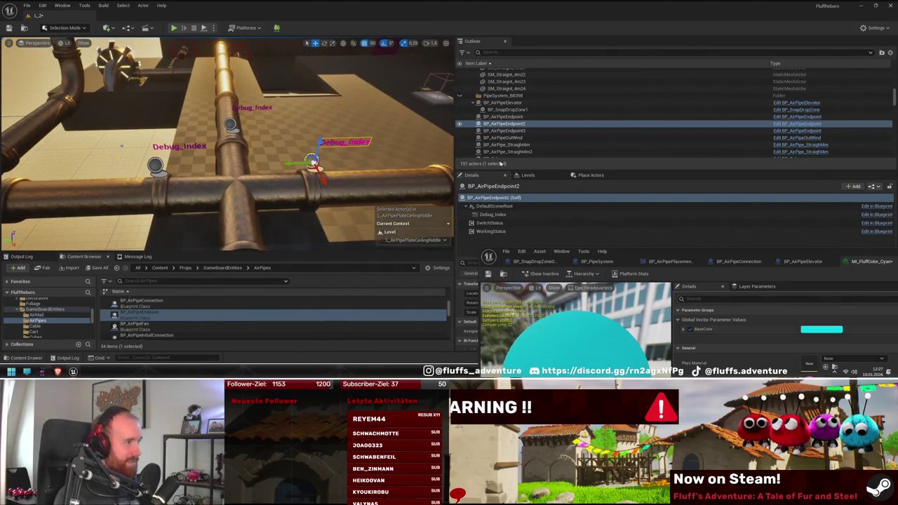
mouse_move(391, 148)
mouse_down()
mouse_move(382, 160)
mouse_move(393, 149)
mouse_up()
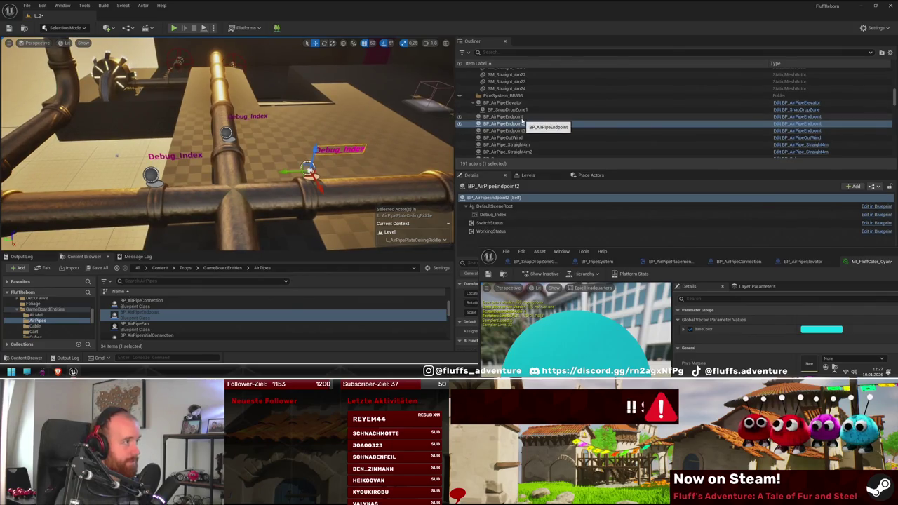
mouse_move(312, 195)
mouse_down()
mouse_move(249, 181)
mouse_move(248, 95)
mouse_move(240, 109)
mouse_move(250, 120)
mouse_up()
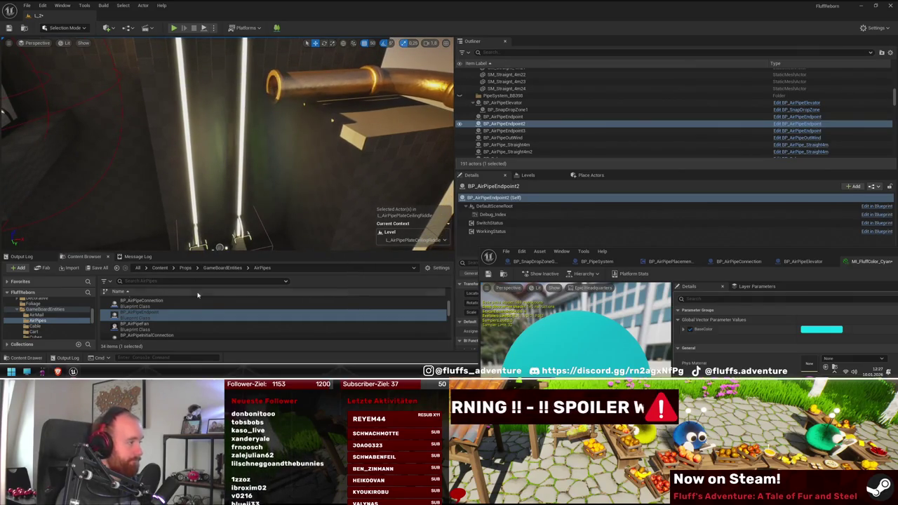
scroll(224, 319, down, 2)
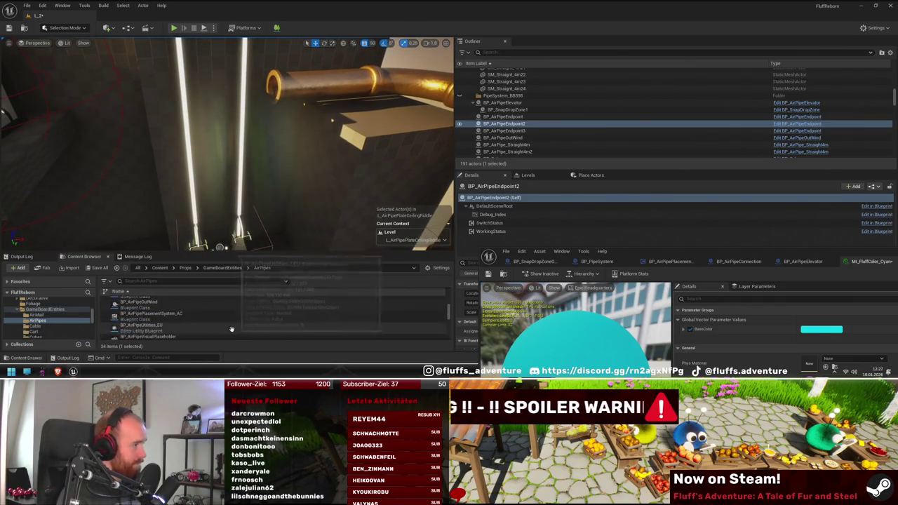
- Select BP_AirPipeInitialConnection at the end of the golden pipe
scroll(190, 315, up, 1)
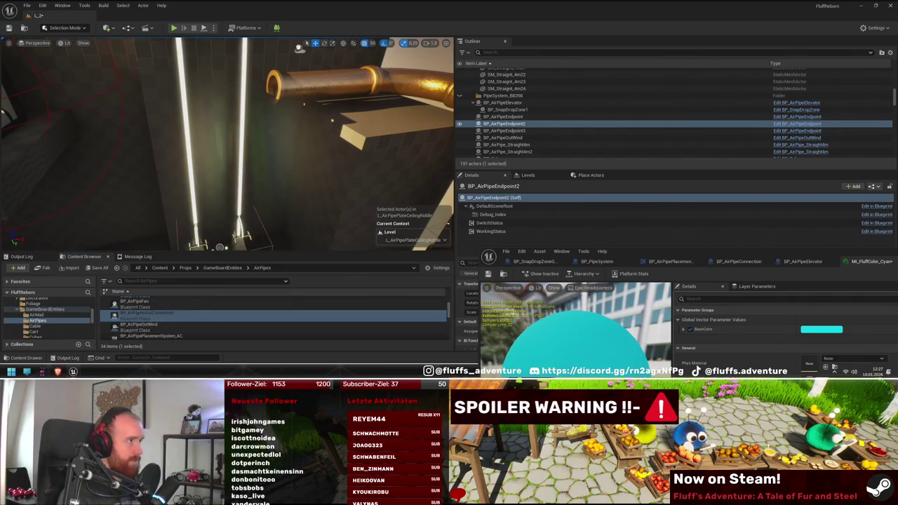
drag(277, 89, 278, 91)
key(f)
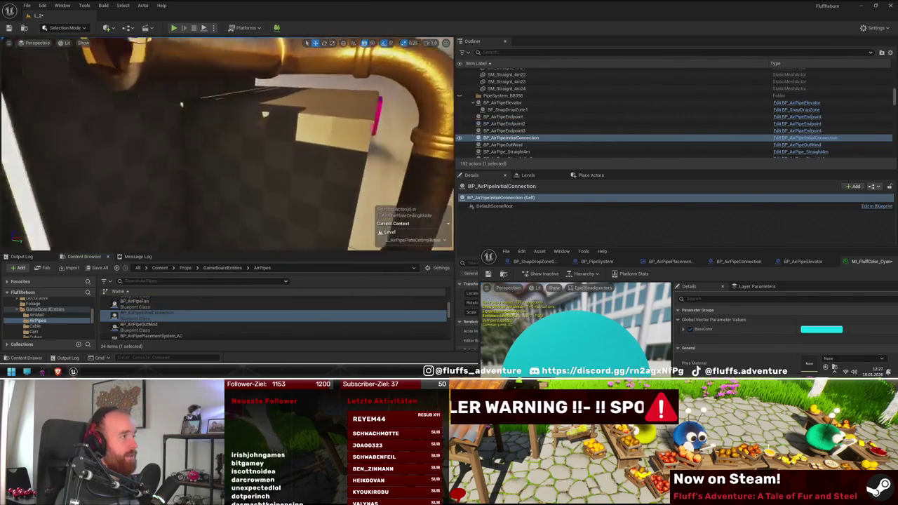
drag(390, 125, 390, 124)
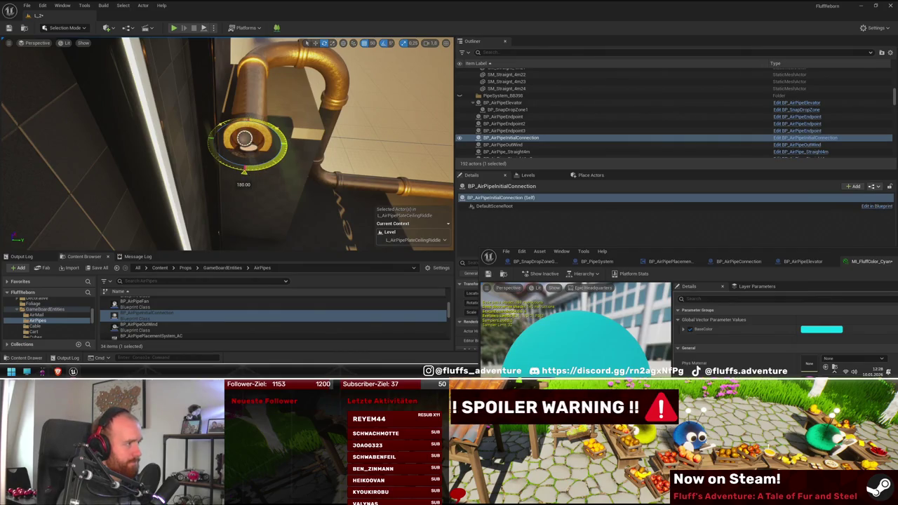
drag(337, 163, 289, 124)
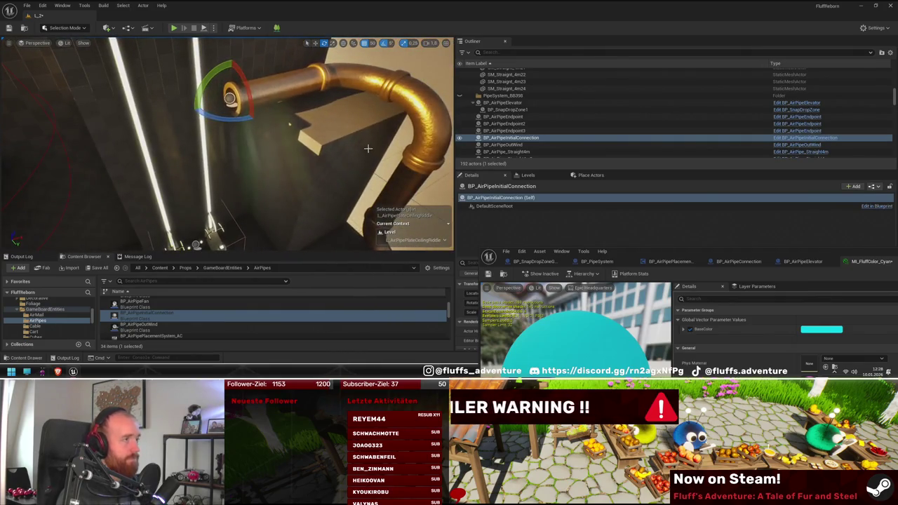
click(344, 127)
click(235, 95)
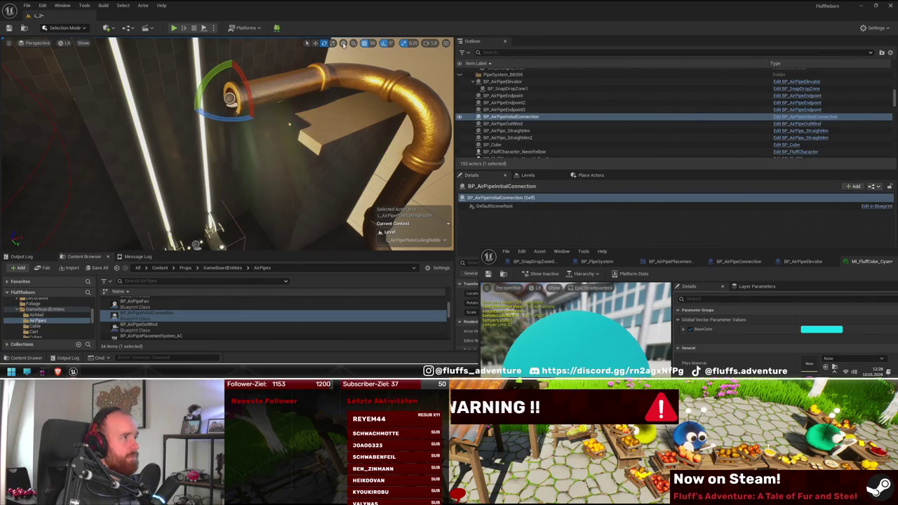
drag(327, 99, 302, 87)
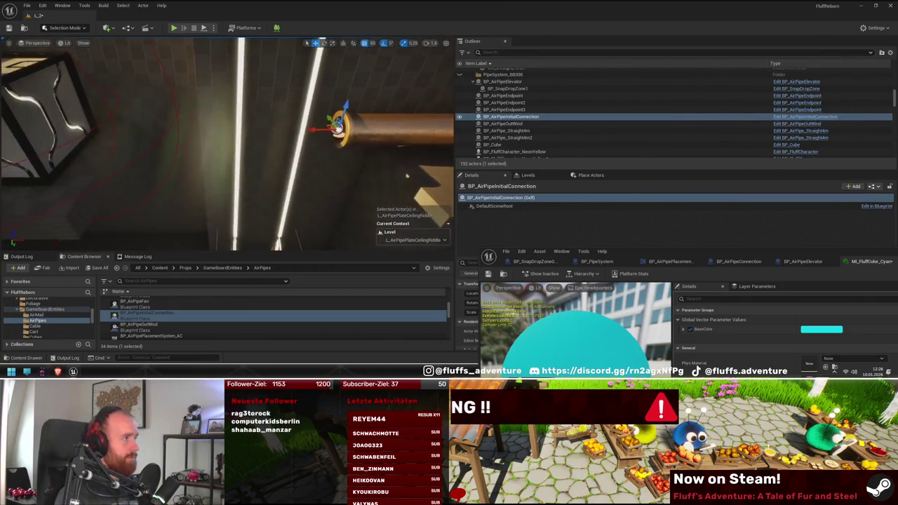
- Alt-drag the connection left to create BP_AirPipeInitialConnection2 beside it
drag(633, 263, 155, 354)
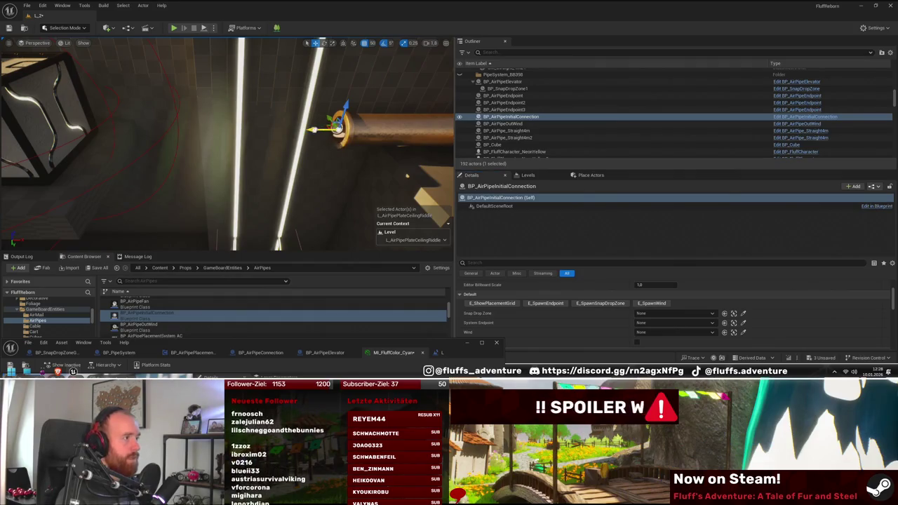
drag(320, 129, 284, 130)
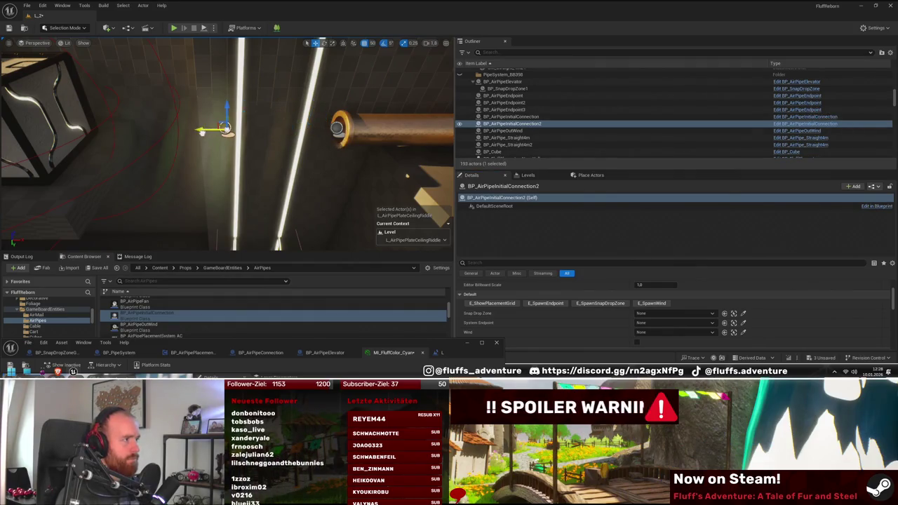
drag(249, 171, 275, 201)
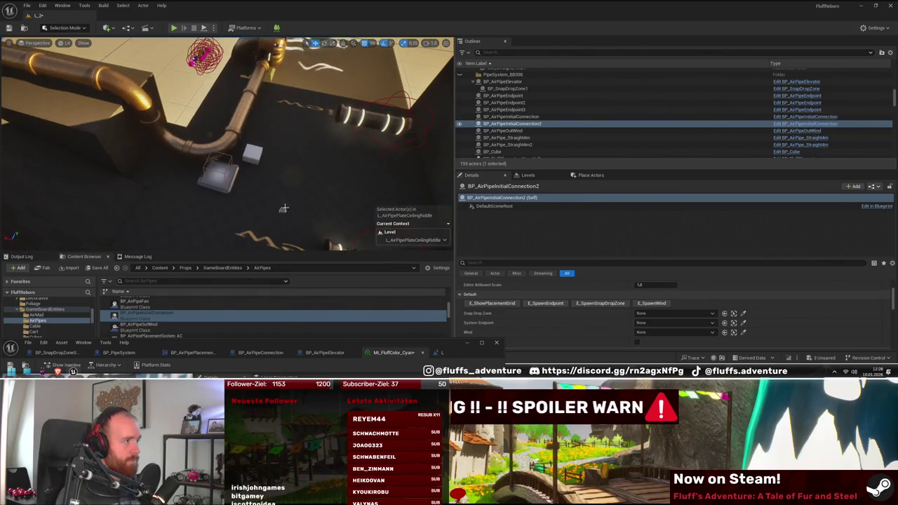
key(f)
click(281, 138)
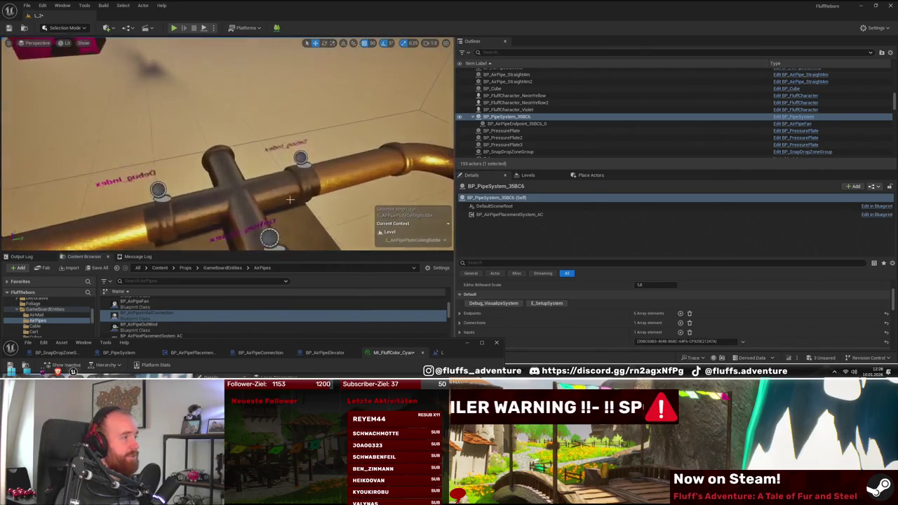
- Attach the three air-pipe endpoints and both initial connections to BP_PipeSystem_35BC6
click(274, 211)
ctrl+click(311, 130)
ctrl+click(162, 160)
key(f)
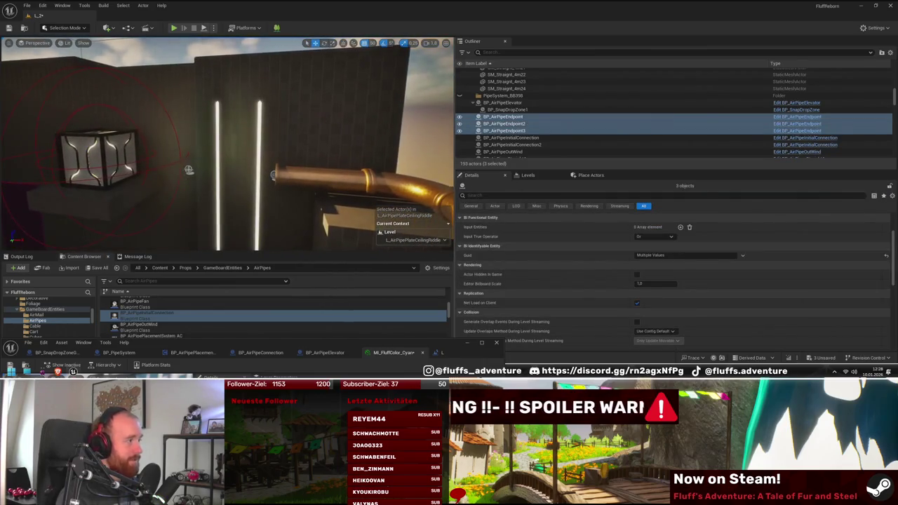
ctrl+click(268, 175)
key(f)
right_click(537, 111)
mouse_move(587, 331)
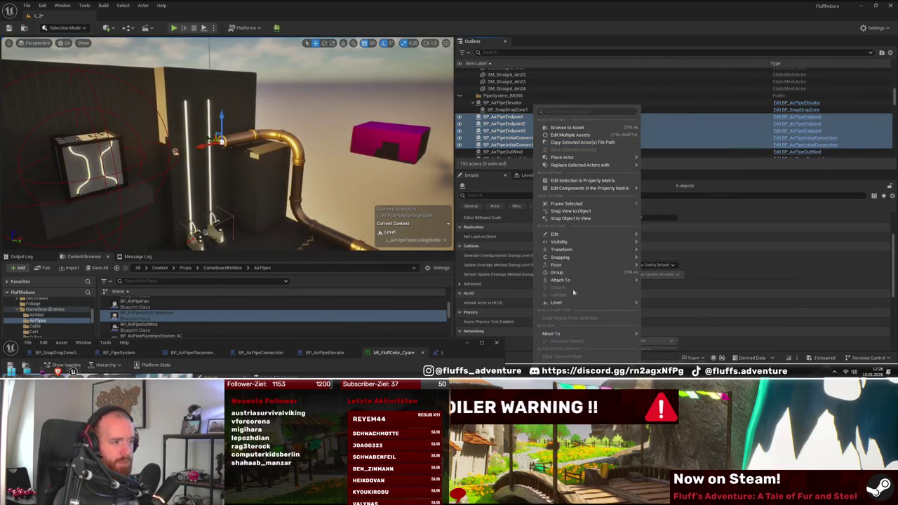
mouse_move(631, 280)
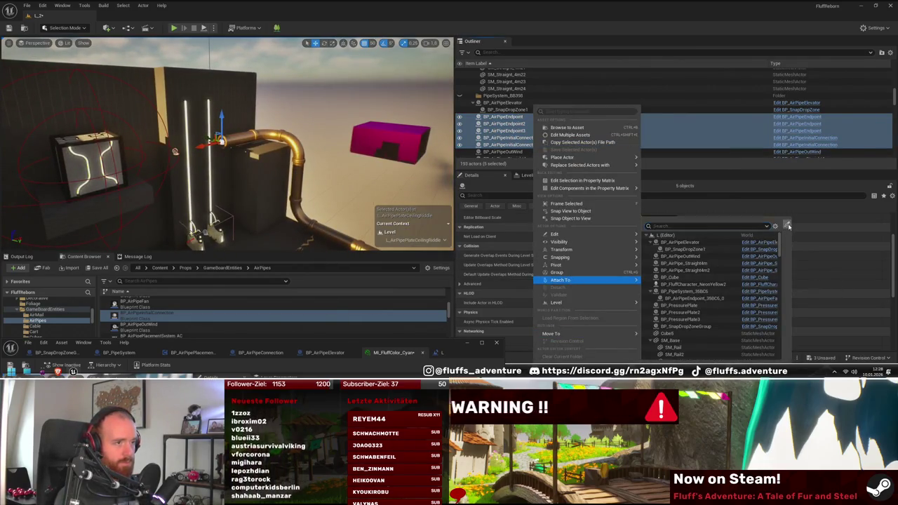
click(788, 226)
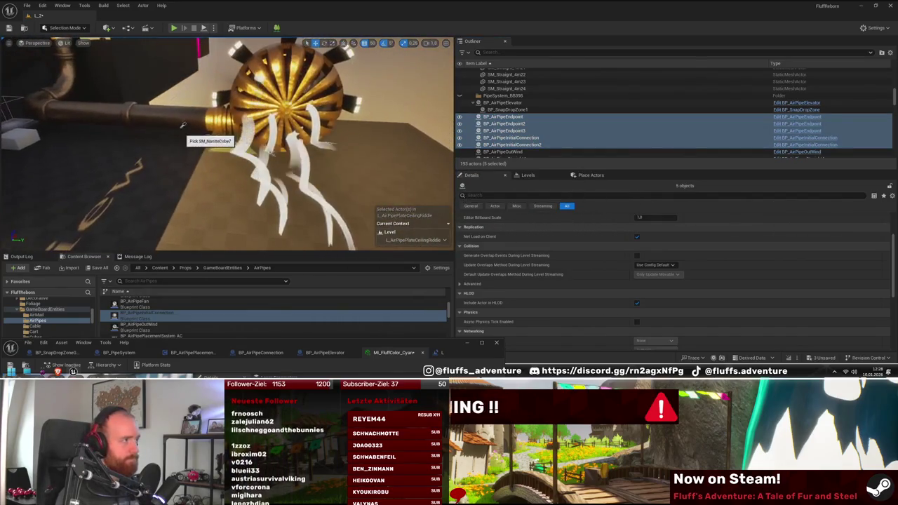
click(217, 130)
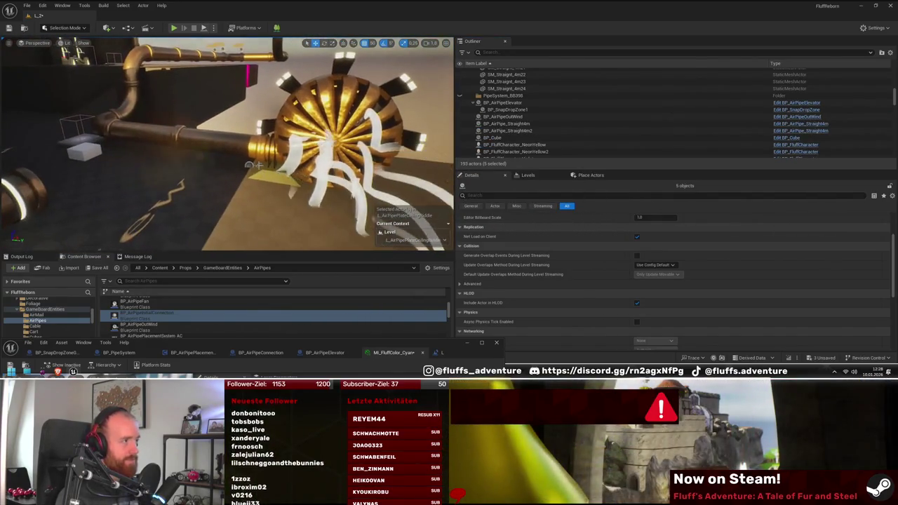
- Clear the pipe system's endpoints, connections and inputs, then rerun E_SetupSystem
click(250, 165)
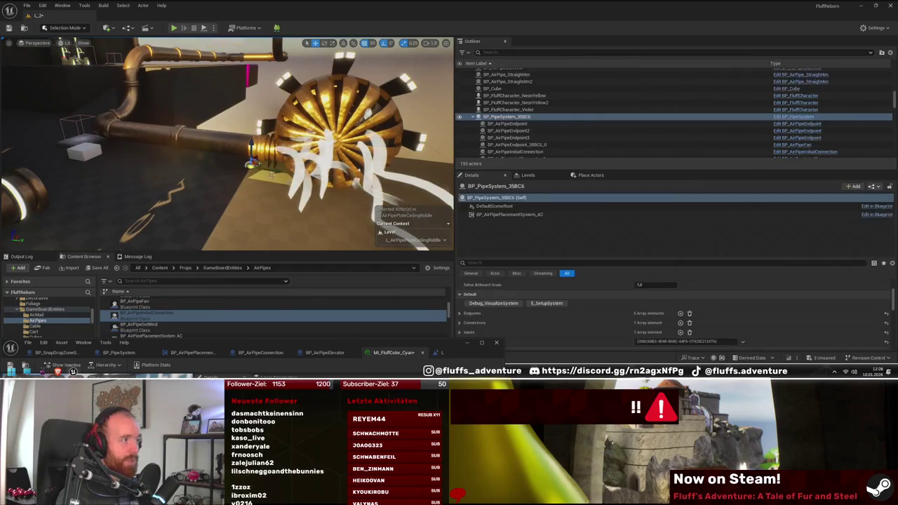
click(542, 303)
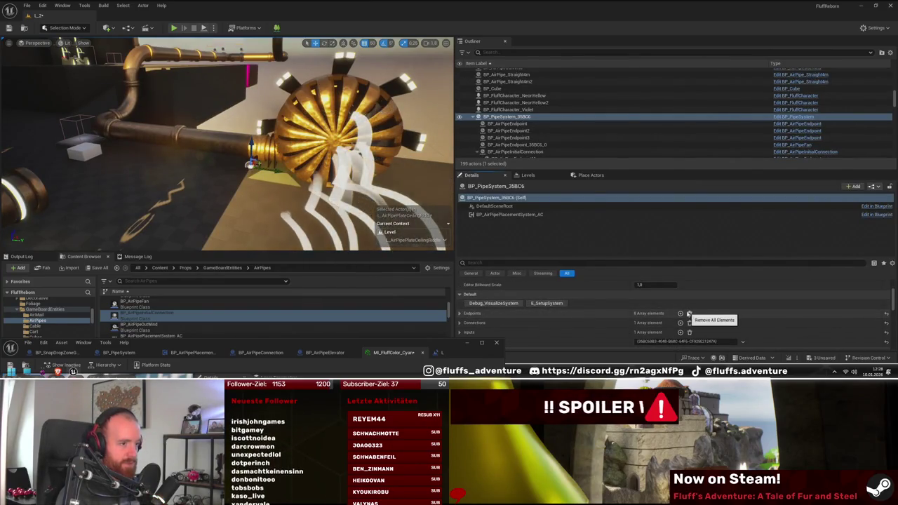
click(689, 315)
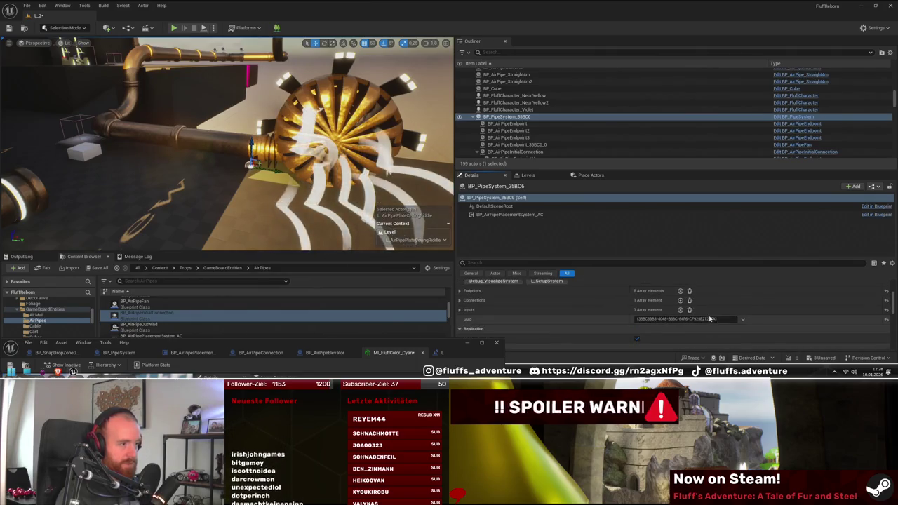
click(689, 300)
click(689, 309)
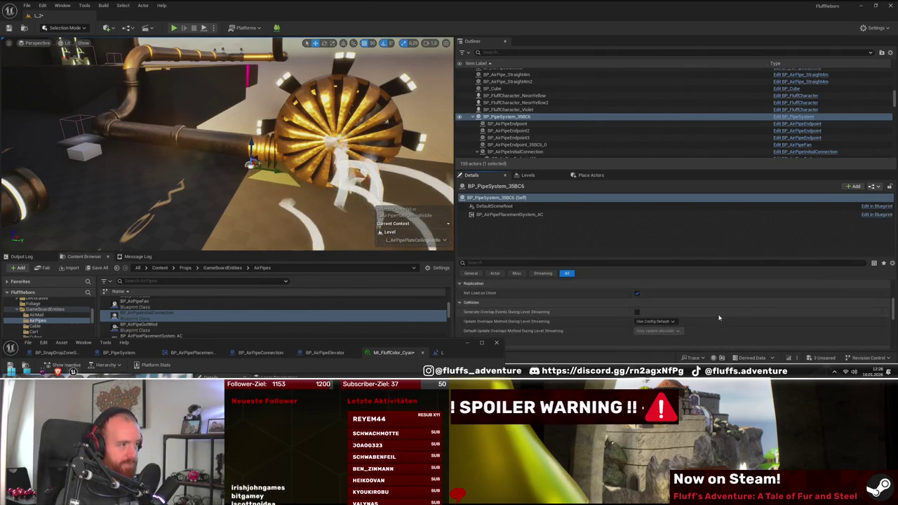
scroll(721, 315, down, 1)
scroll(721, 315, up, 3)
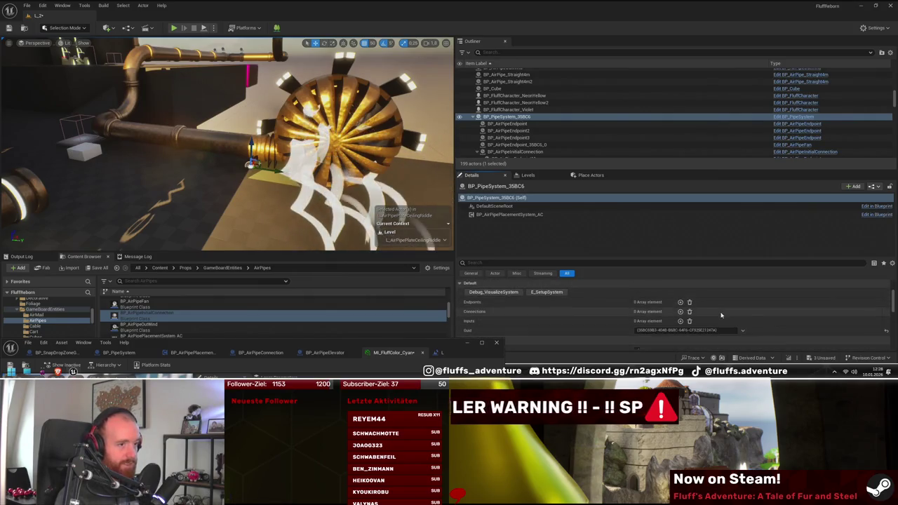
click(560, 292)
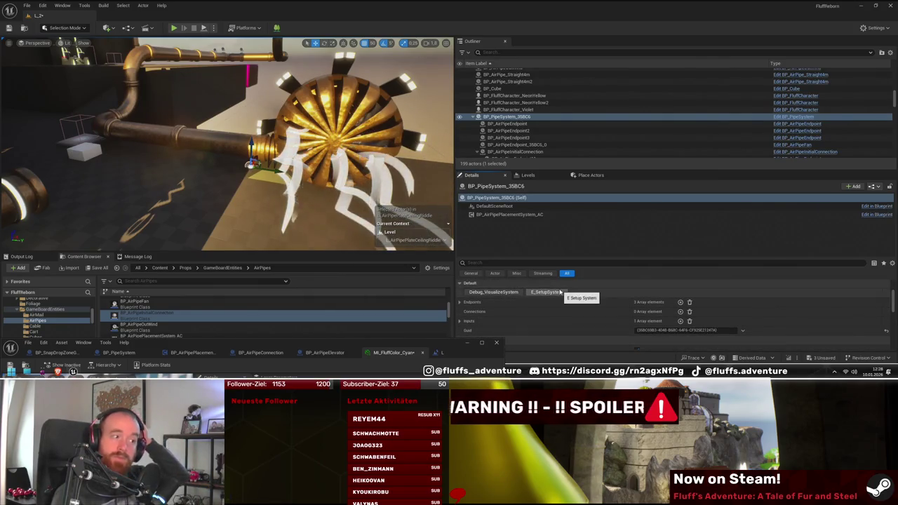
- Expand the Endpoints list and pick BP_AirPipeEndpoint as entry 3 with the eyedropper
drag(235, 168, 234, 203)
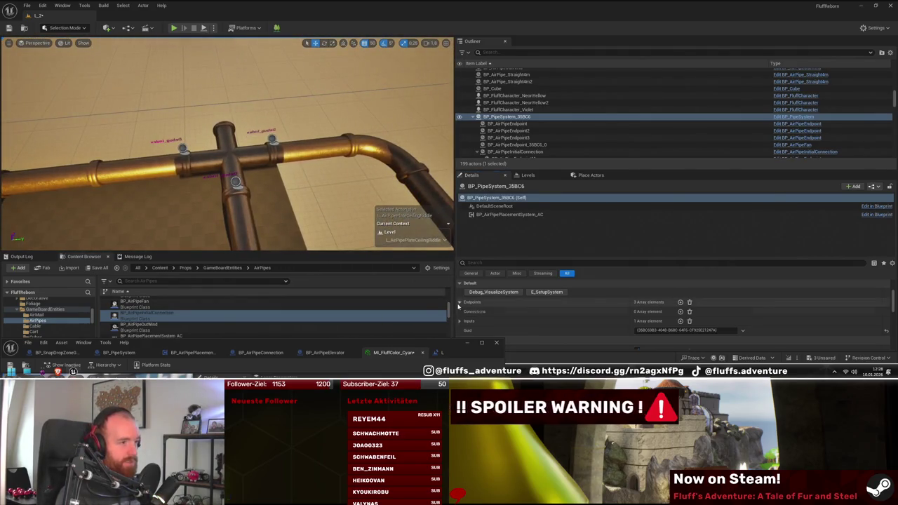
click(459, 304)
drag(251, 139, 260, 153)
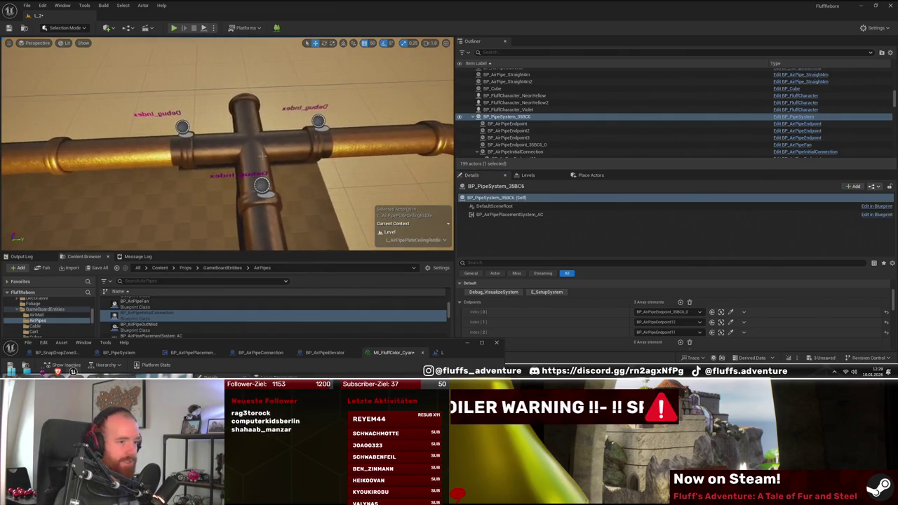
scroll(684, 294, down, 1)
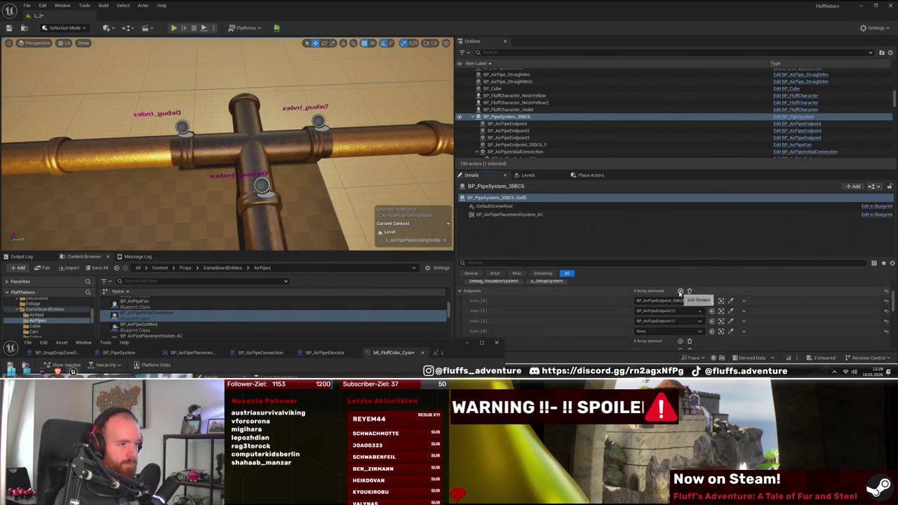
click(721, 331)
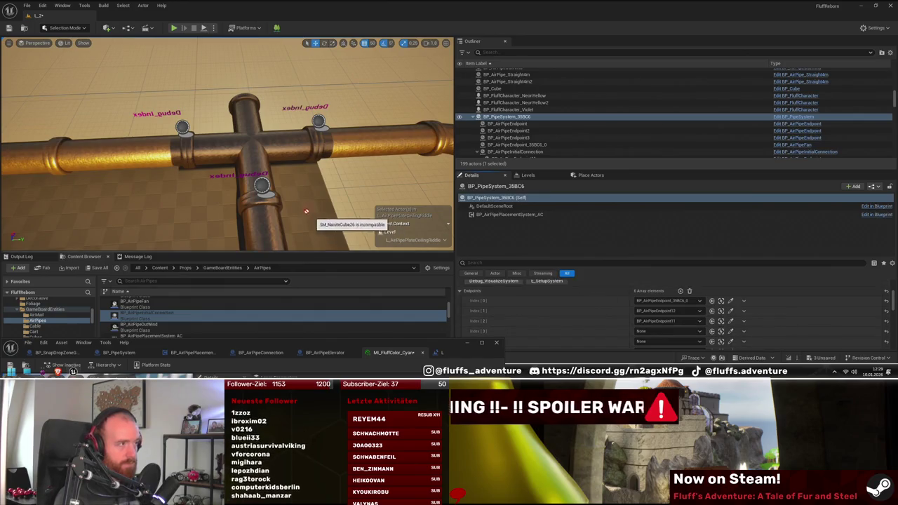
click(261, 185)
- Pick BP_AirPipeEndpoint2 and BP_AirPipeEndpoint3 as Endpoints entries 4 and 5
click(730, 342)
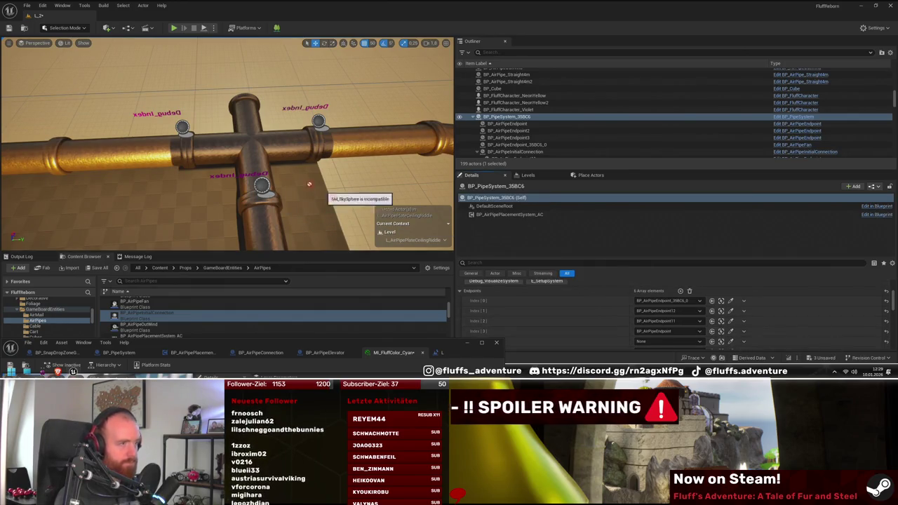
click(182, 127)
scroll(733, 340, down, 1)
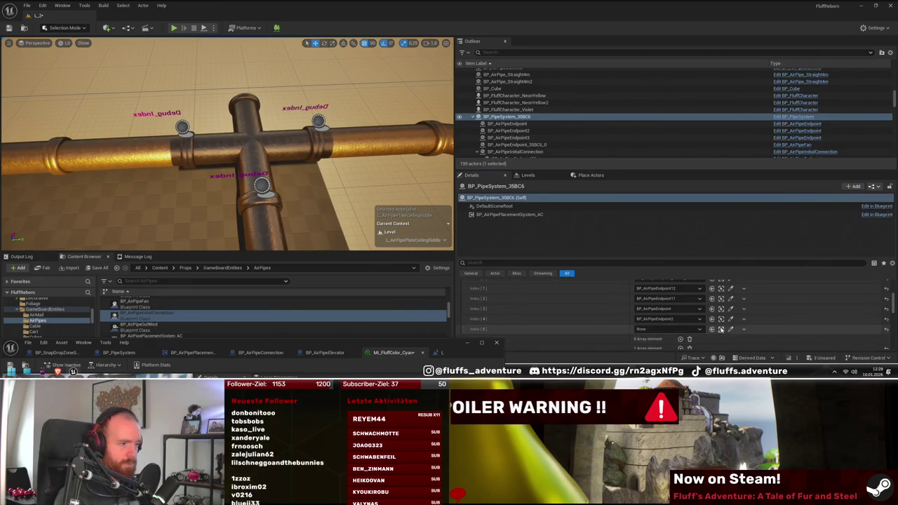
click(722, 329)
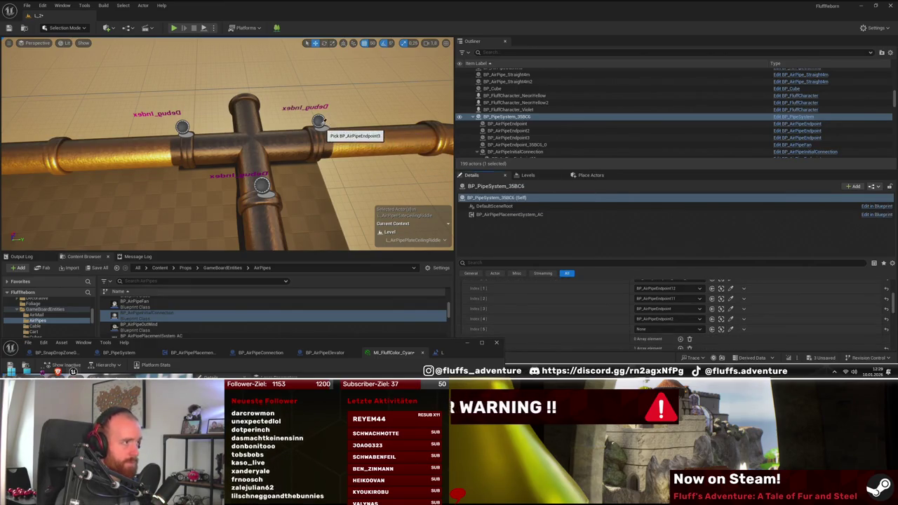
click(319, 122)
scroll(205, 322, down, 3)
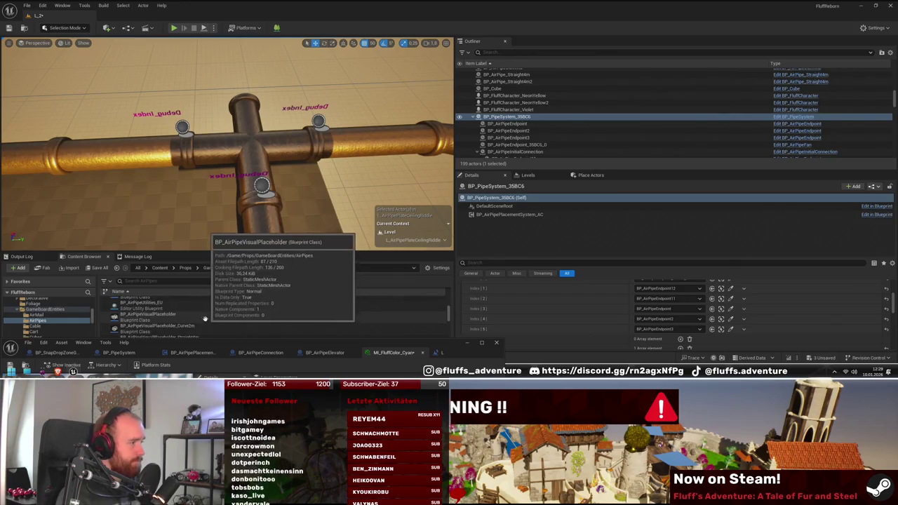
click(191, 303)
- Run the BP_AirPipeUtilities_EU editor utility blueprint to rebuild the pipe system
right_click(191, 303)
mouse_move(257, 200)
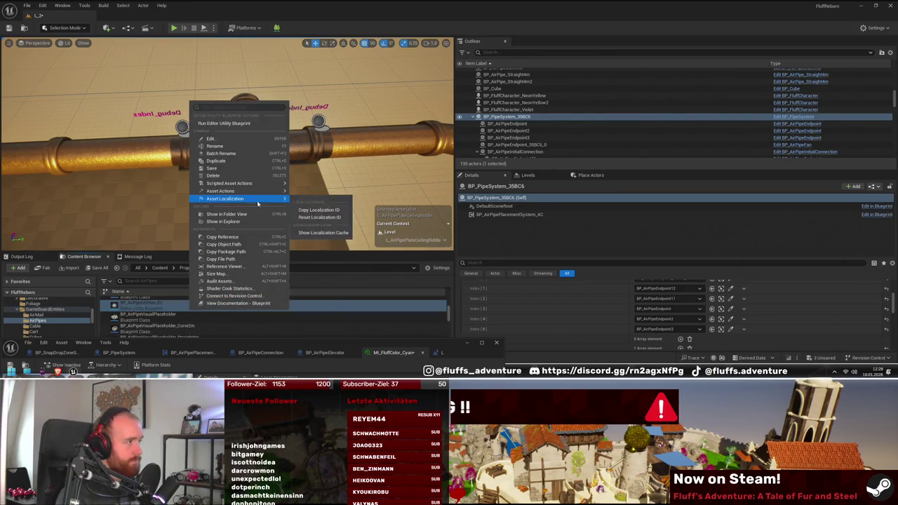
click(225, 123)
- Fly the camera to the pipe end and select the snap drop zone there
key(w)
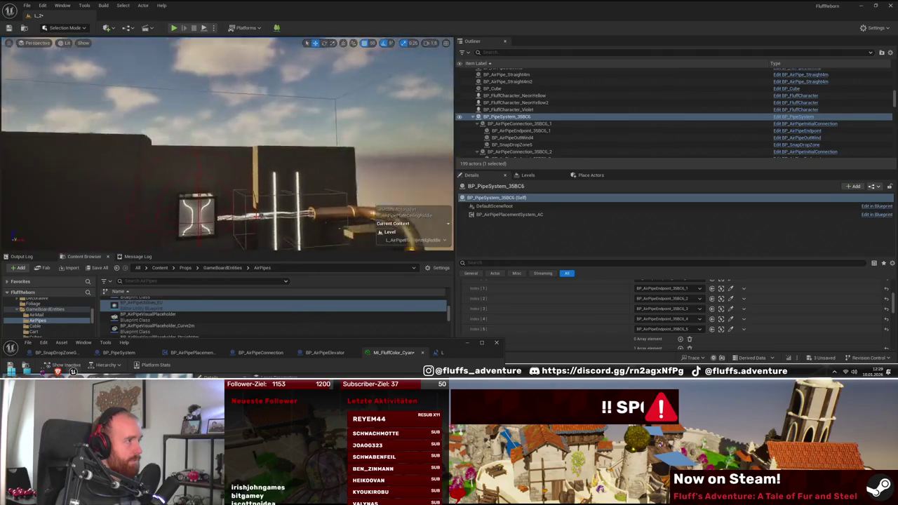
key(a)
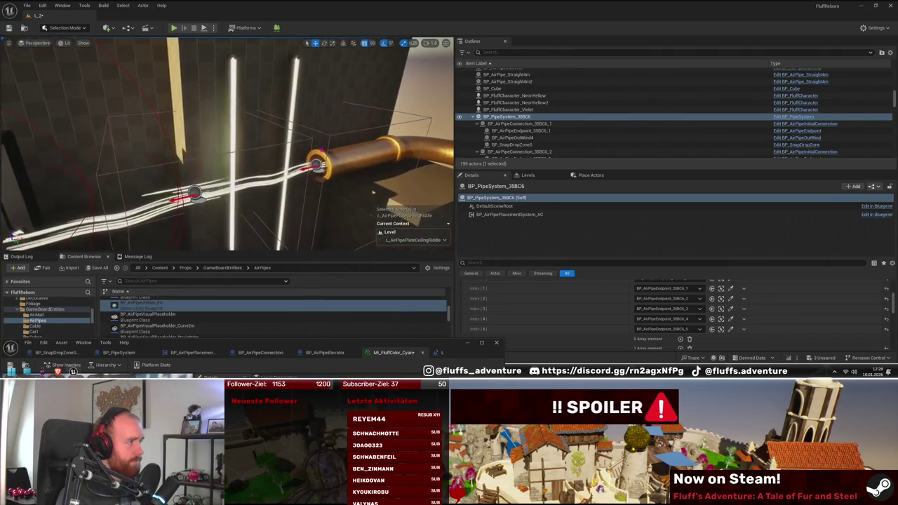
key(s)
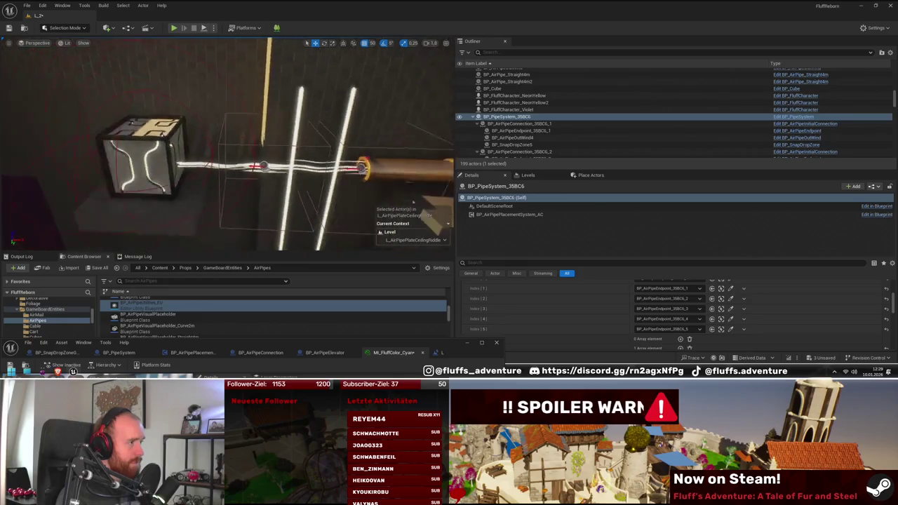
key(w)
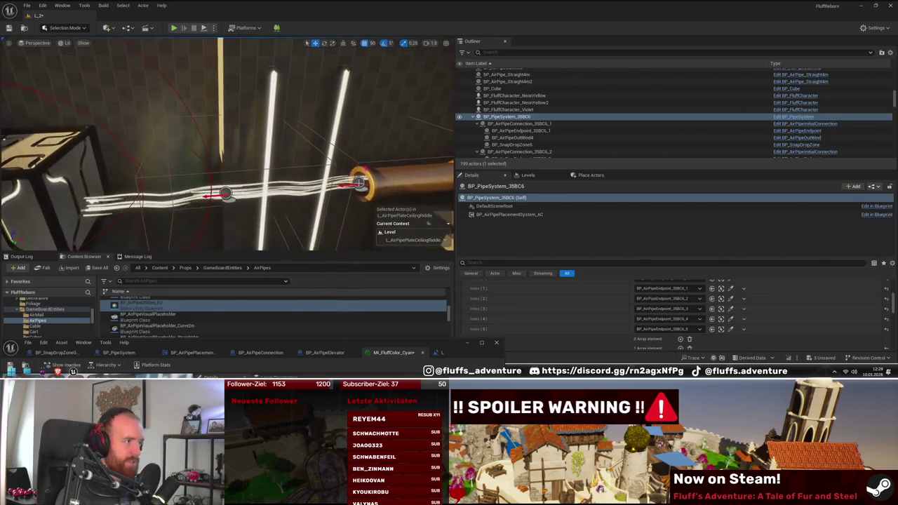
click(364, 181)
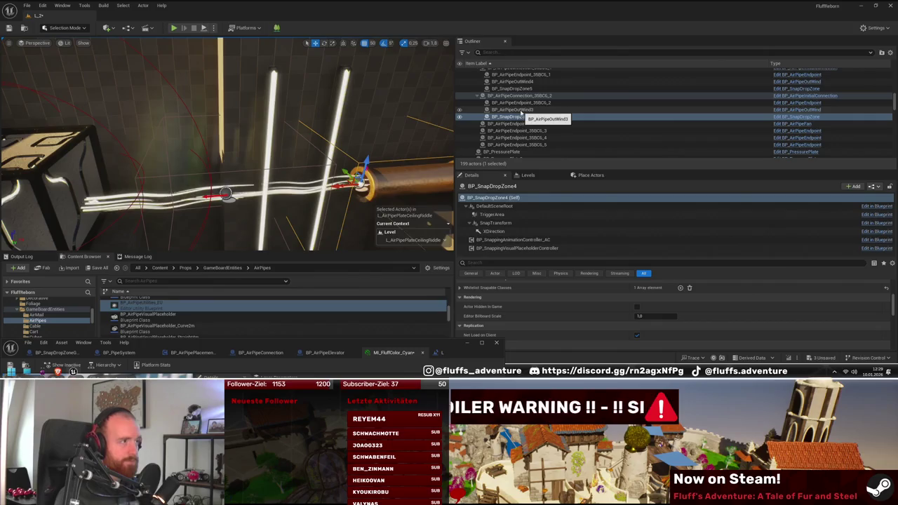
- Hide the cone-shaped TriggerArea mesh of BP_AirPipeOutWind3
click(522, 111)
click(500, 222)
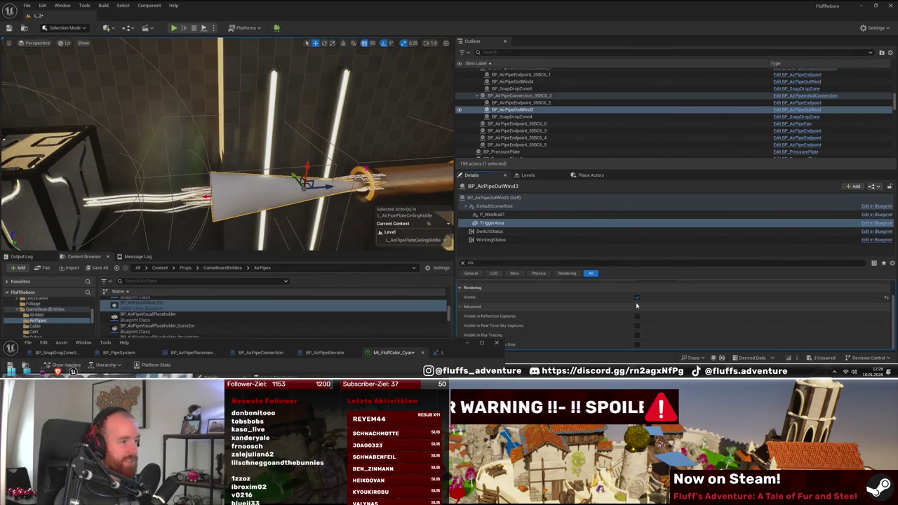
click(637, 297)
- Toggle Rendering > Visible on BP_AirPipeOutWind4's TriggerArea component
drag(232, 147, 174, 139)
click(307, 133)
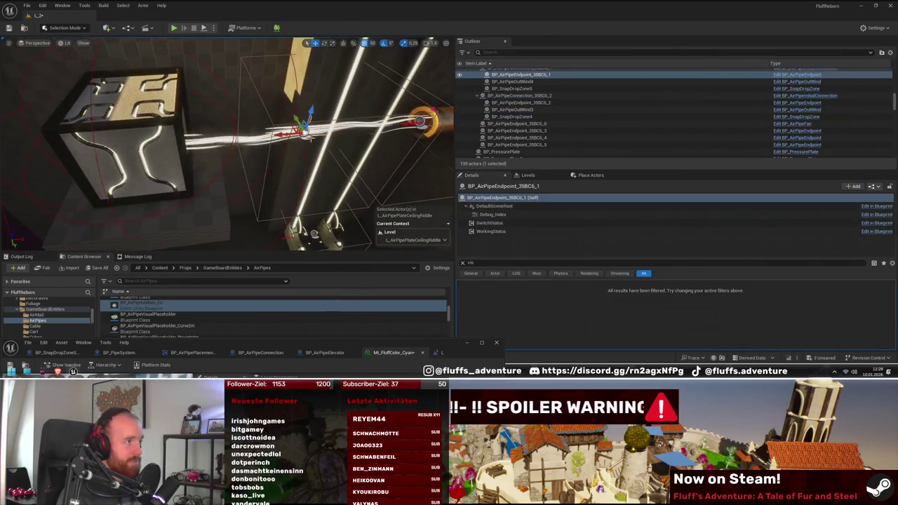
click(522, 81)
click(492, 222)
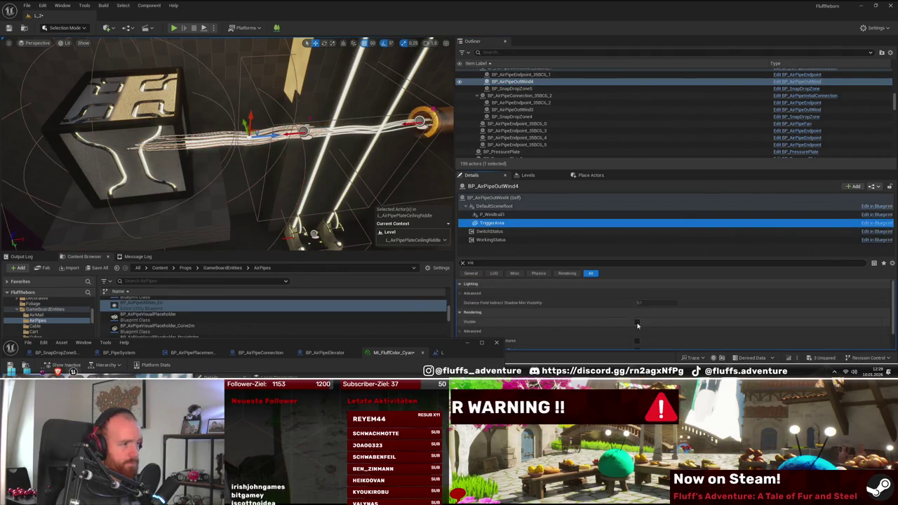
click(637, 324)
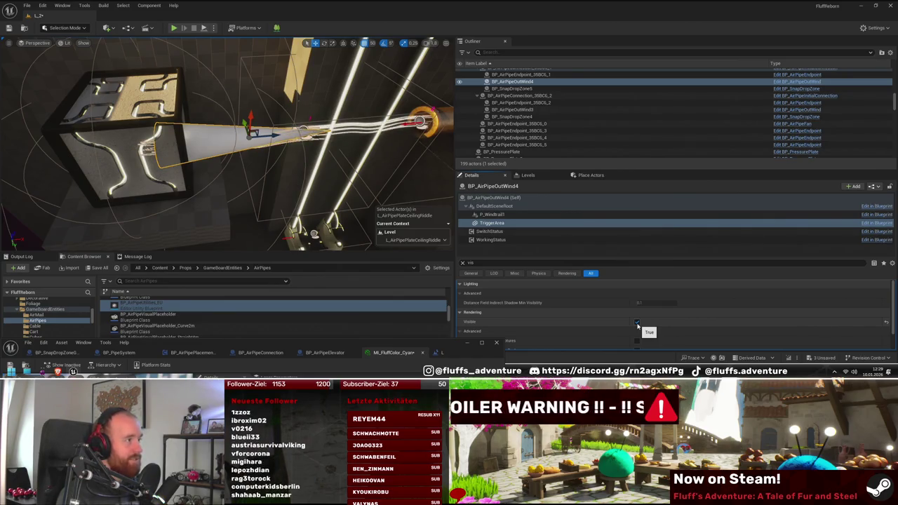
- Orbit out above the pipe and select the cube and BP_Cube
mouse_move(232, 140)
mouse_down()
mouse_move(211, 126)
mouse_move(176, 129)
mouse_move(189, 199)
mouse_up()
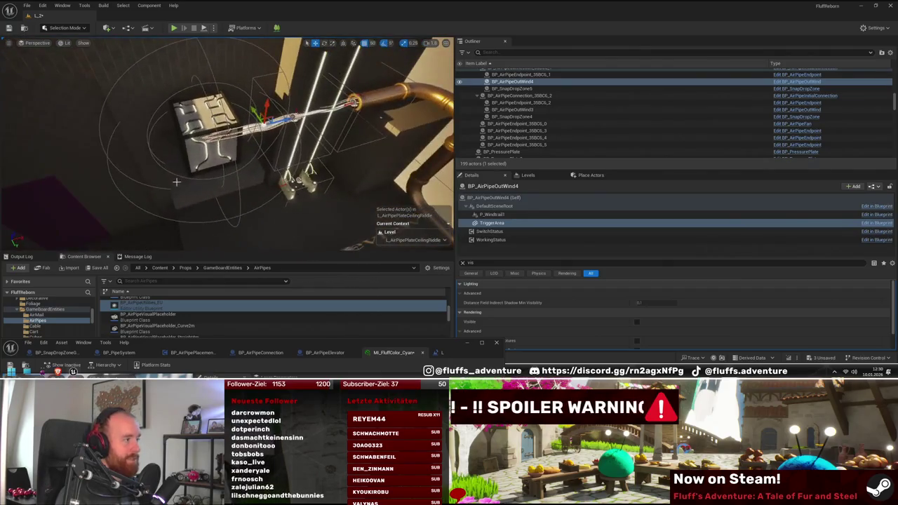
click(189, 199)
ctrl+click(189, 139)
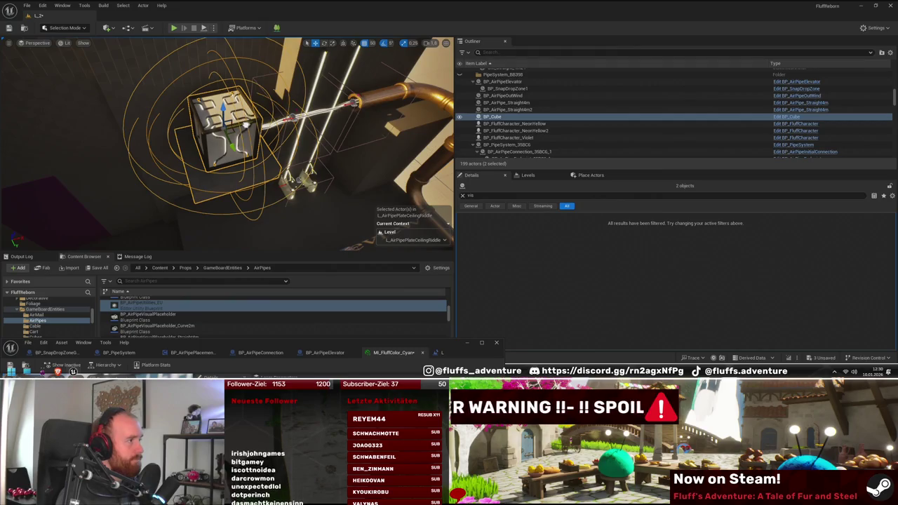
mouse_move(319, 178)
mouse_down()
mouse_move(308, 175)
mouse_move(355, 172)
mouse_up()
drag(245, 171, 245, 171)
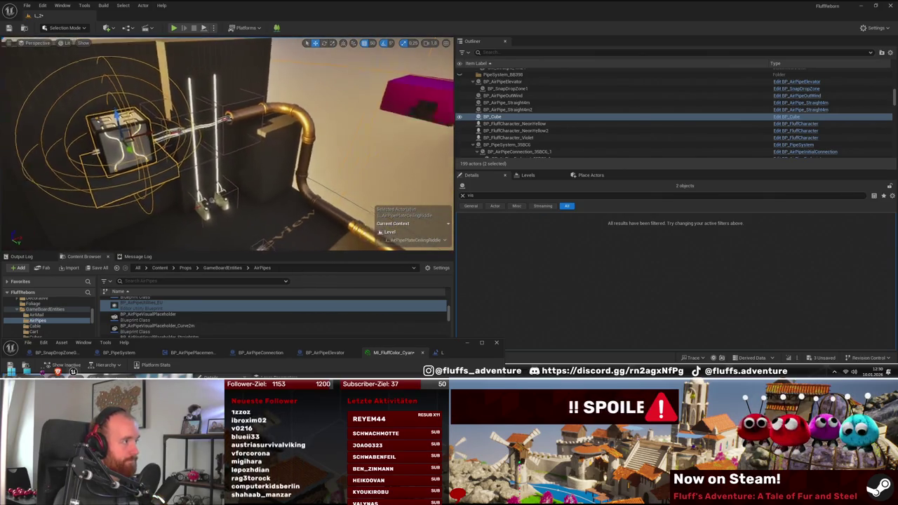
mouse_move(224, 144)
mouse_down()
mouse_move(197, 144)
mouse_move(299, 182)
mouse_move(205, 211)
mouse_move(223, 209)
mouse_up()
click(223, 209)
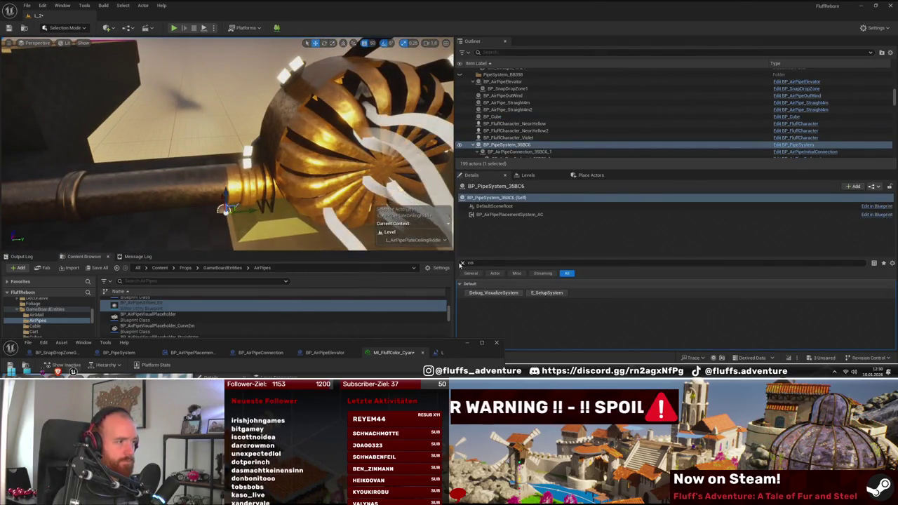
- Add new entries to BP_PipeSystem_35BC6's Connections array
drag(281, 175, 211, 187)
scroll(572, 317, down, 3)
click(680, 315)
mouse_move(224, 140)
mouse_down()
mouse_move(193, 140)
mouse_move(265, 160)
mouse_move(245, 175)
mouse_move(217, 161)
mouse_up()
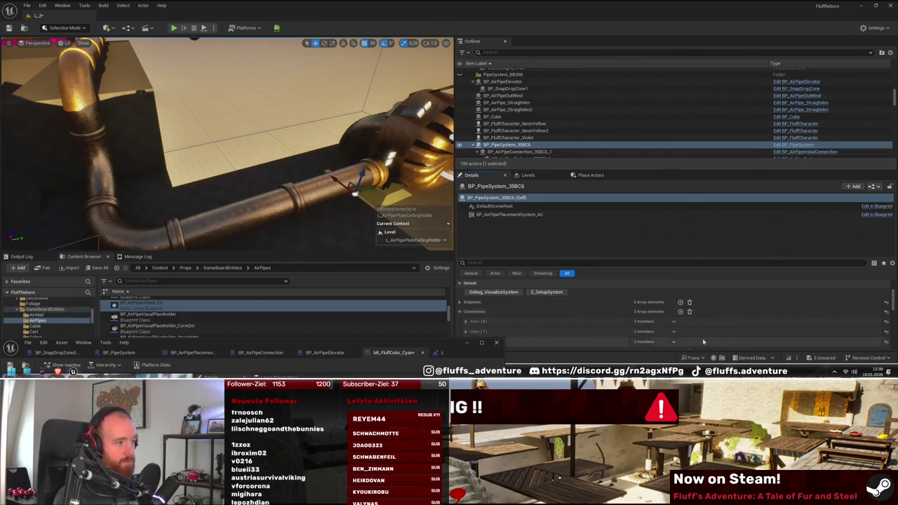
key(f)
key(f)
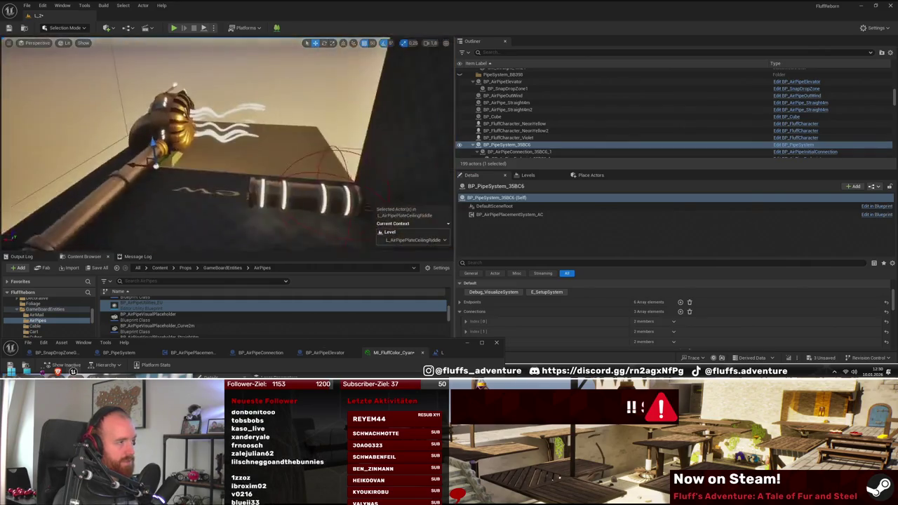
drag(444, 345, 329, 350)
- Expand Connections Index 0 to reveal its two empty endpoint slots
click(466, 320)
scroll(635, 330, down, 1)
scroll(635, 329, up, 1)
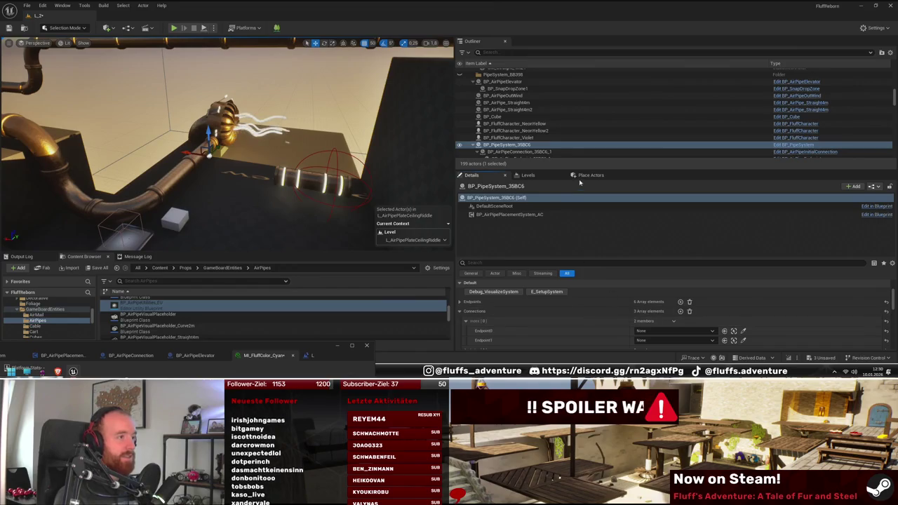
drag(620, 169, 625, 130)
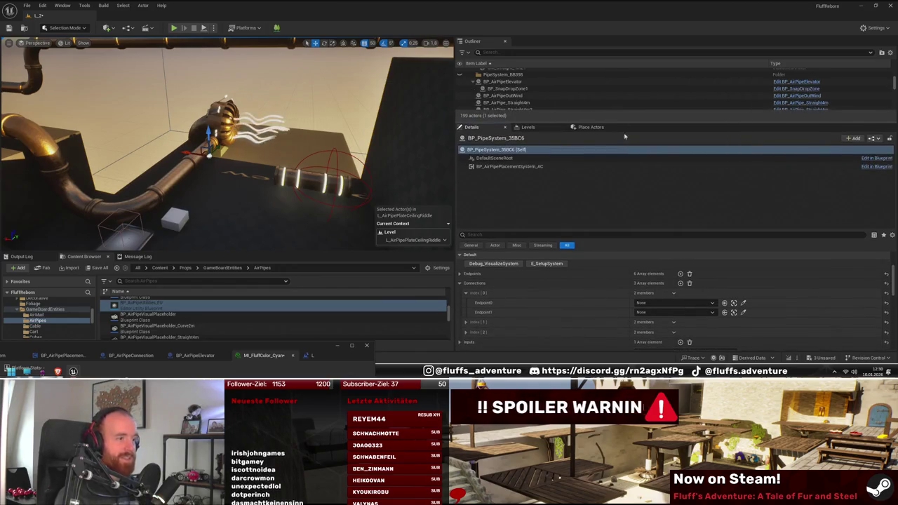
drag(635, 225, 635, 198)
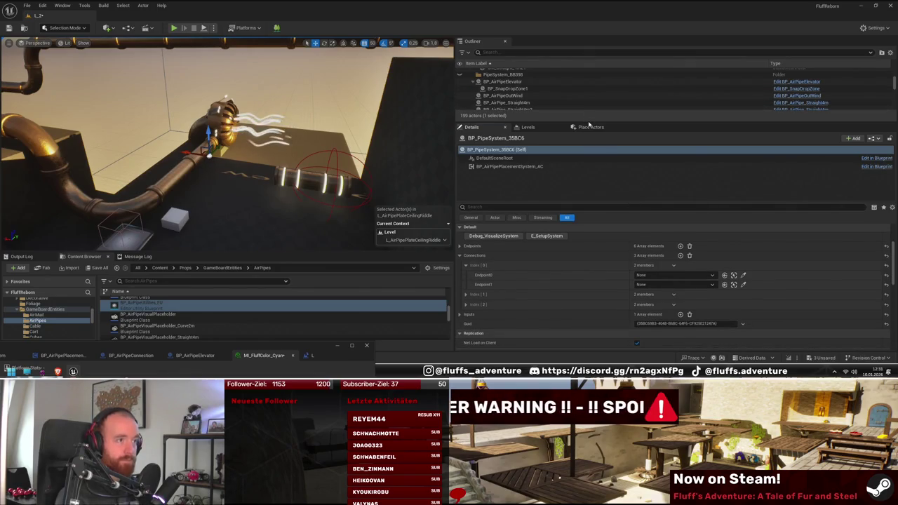
drag(590, 126, 590, 167)
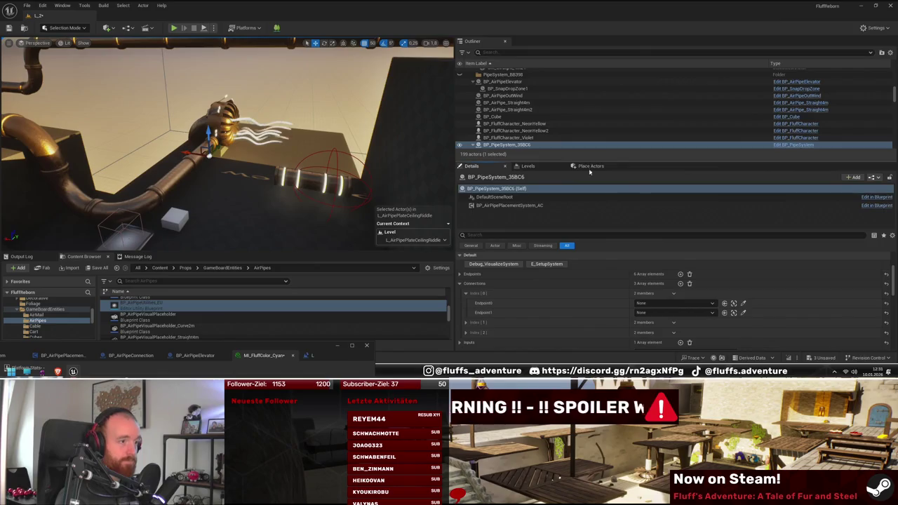
mouse_move(334, 197)
mouse_down()
mouse_move(313, 177)
mouse_move(261, 169)
mouse_up()
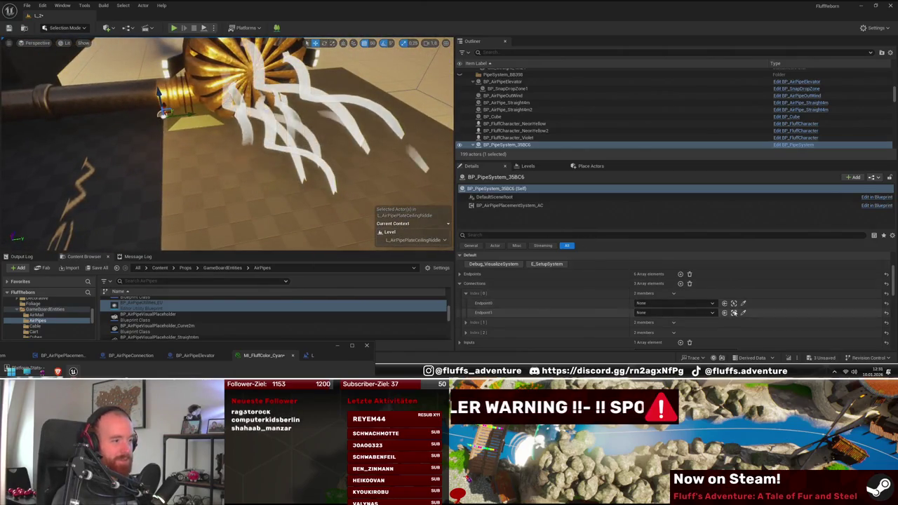
click(743, 303)
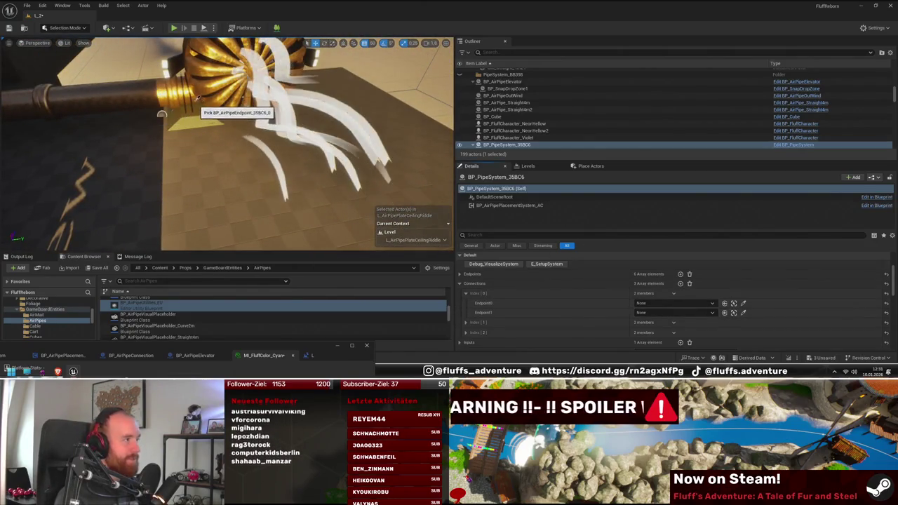
- Set connection 0's second and connection 1's first endpoint to the T-junction endpoint
drag(245, 157, 235, 152)
click(744, 312)
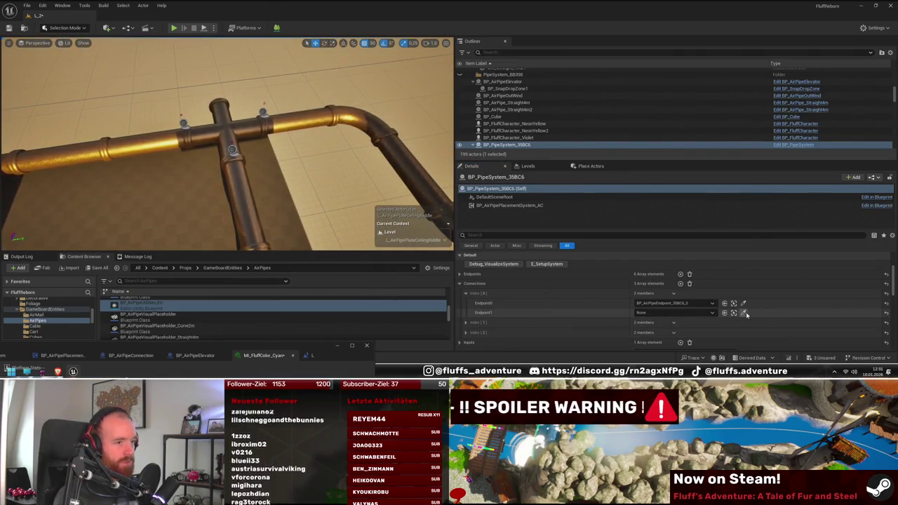
click(233, 148)
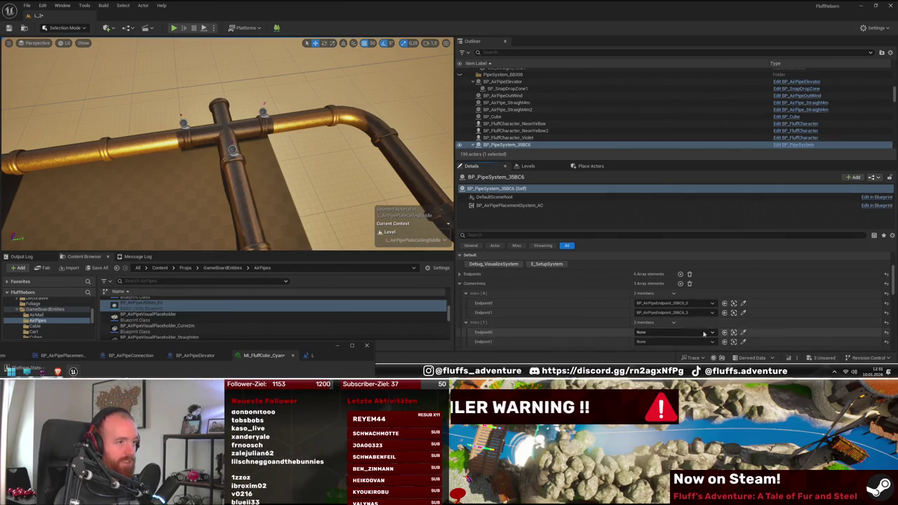
click(743, 332)
click(245, 145)
click(743, 342)
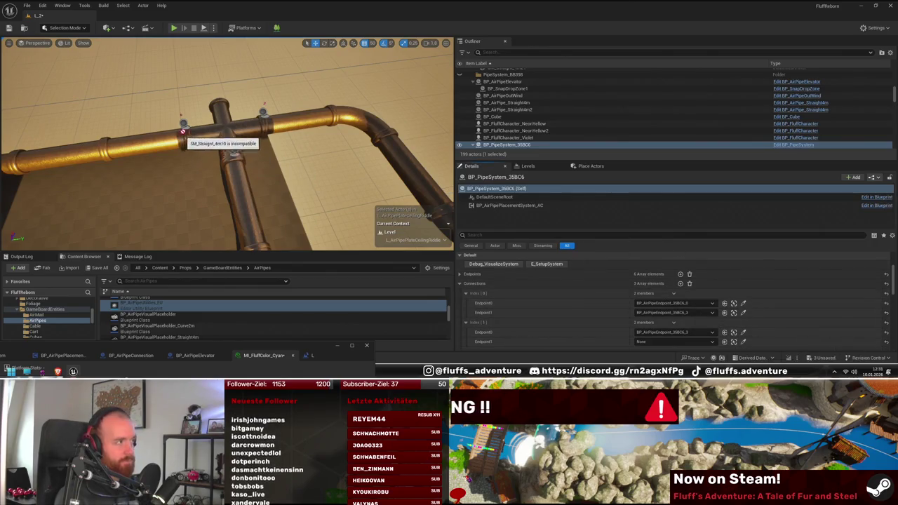
- Expand Connections Index 2 and set its second endpoint to BP_AirPipeEndpoint_35BC6_2
drag(252, 175, 196, 184)
scroll(701, 312, down, 2)
click(700, 318)
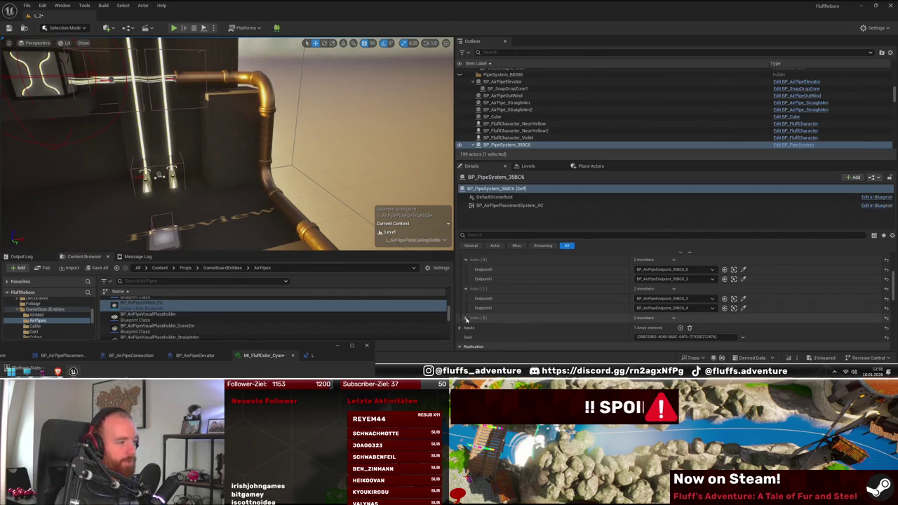
mouse_move(365, 225)
mouse_down()
mouse_move(328, 233)
mouse_move(508, 289)
mouse_up()
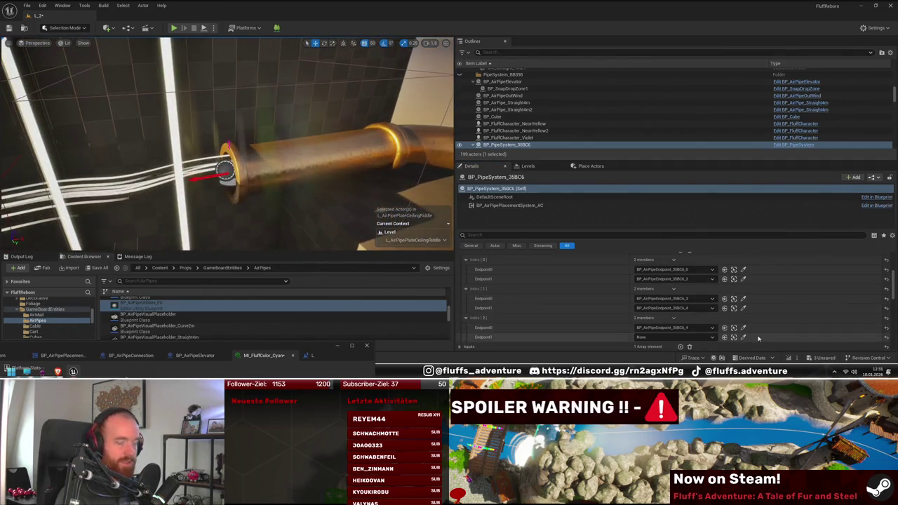
click(743, 337)
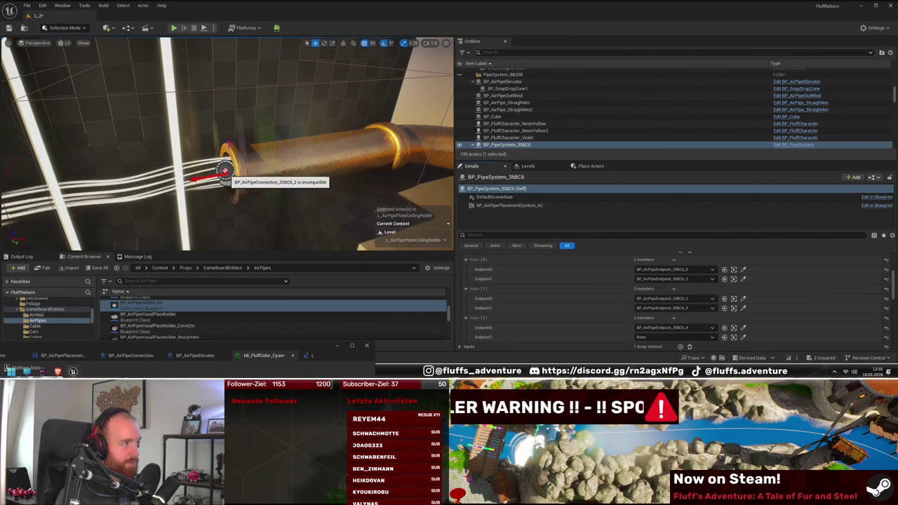
click(234, 139)
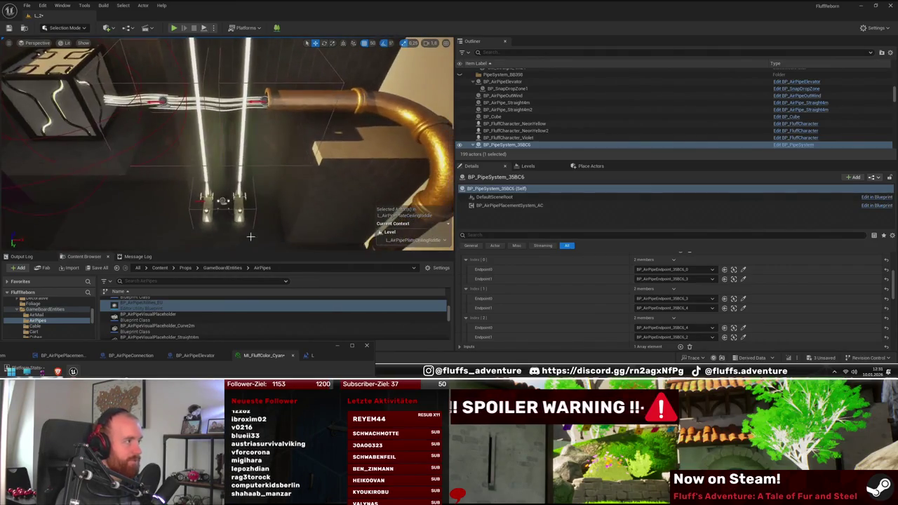
click(221, 201)
- Set BP_AirPipeElevator's second End Endpoint to BP_AirPipeEndpoint_35BC6_1
key(f)
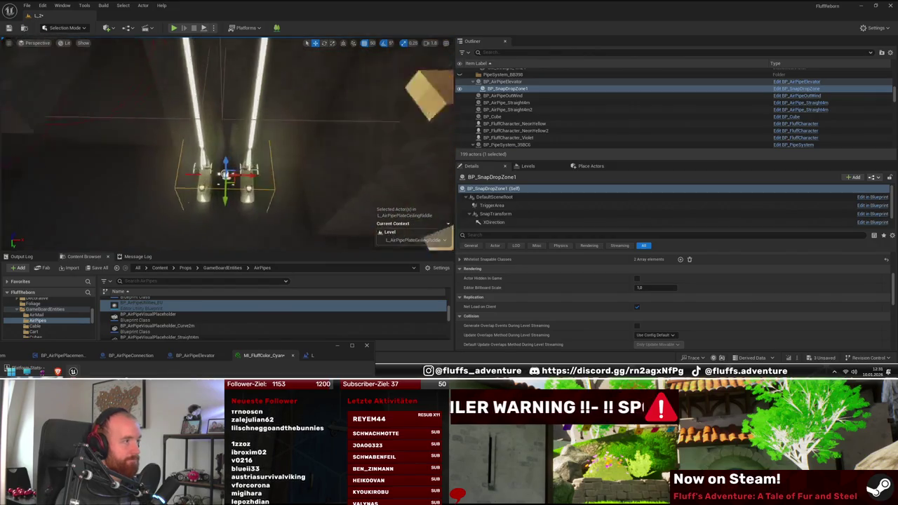
click(273, 178)
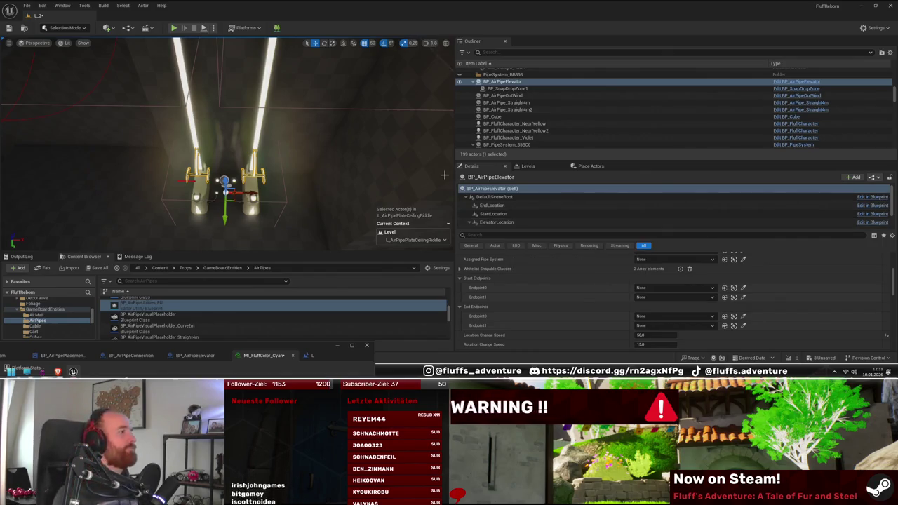
mouse_move(371, 222)
mouse_down()
mouse_move(354, 253)
mouse_move(337, 253)
mouse_up()
drag(328, 214, 314, 208)
scroll(295, 193, up, 4)
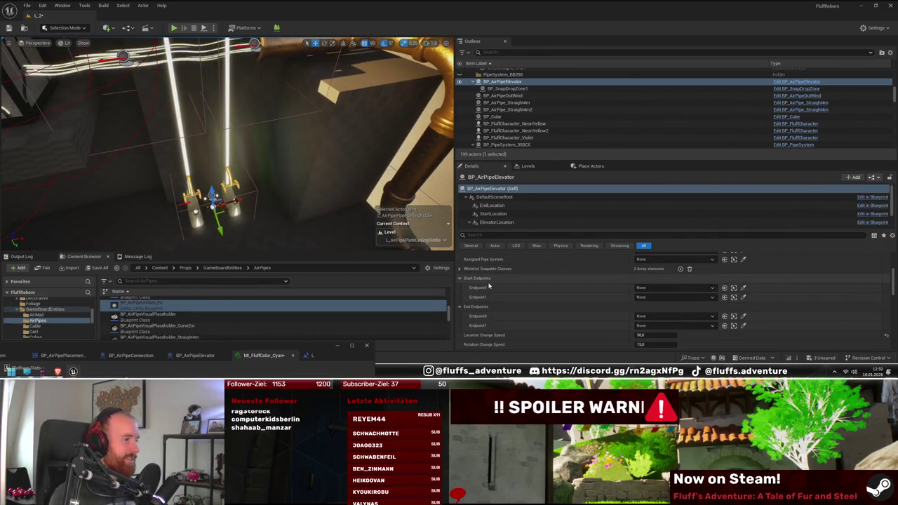
key(f)
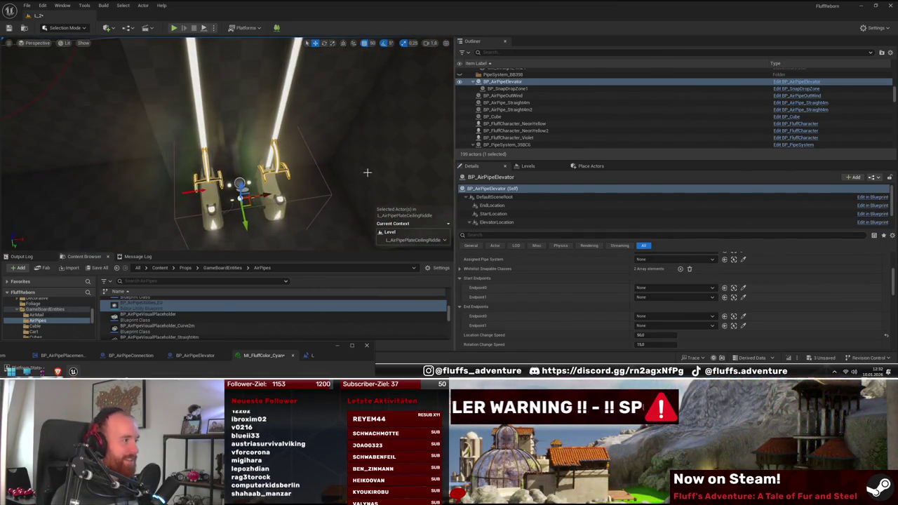
key(f)
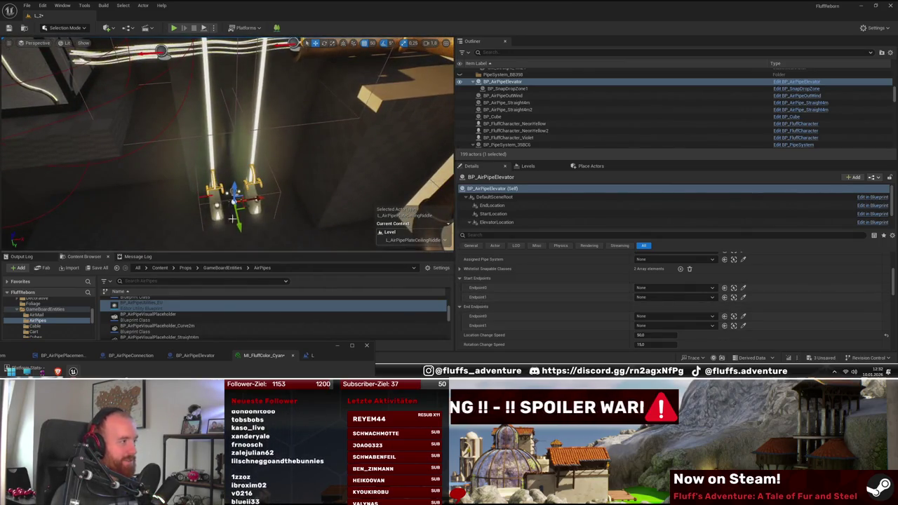
key(f)
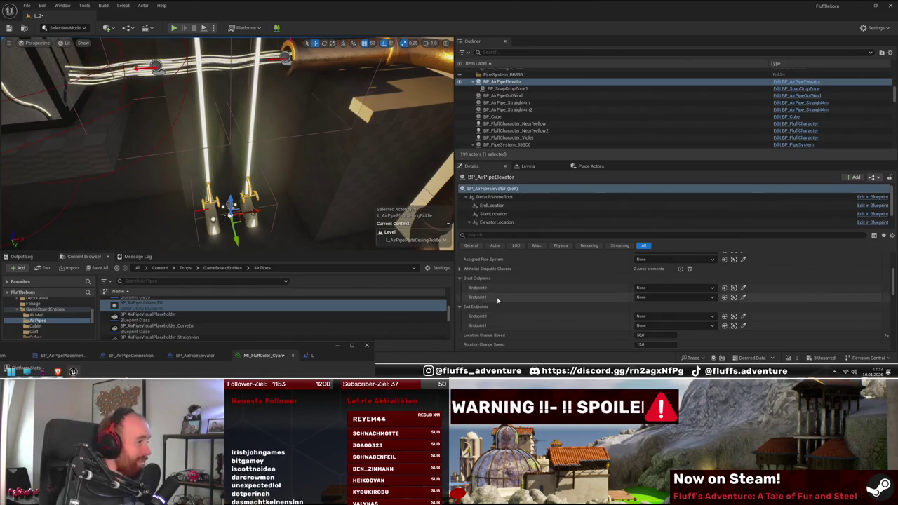
mouse_move(226, 188)
mouse_down()
mouse_move(256, 181)
mouse_move(239, 188)
mouse_up()
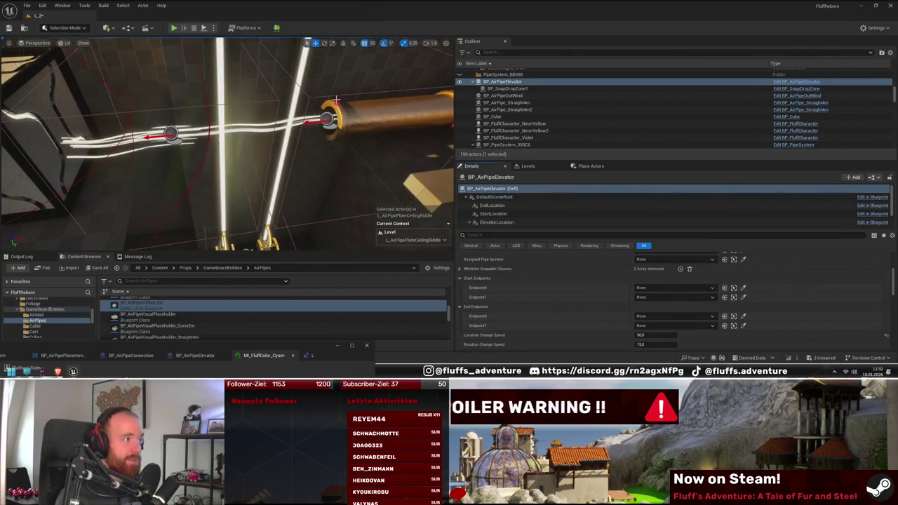
click(743, 287)
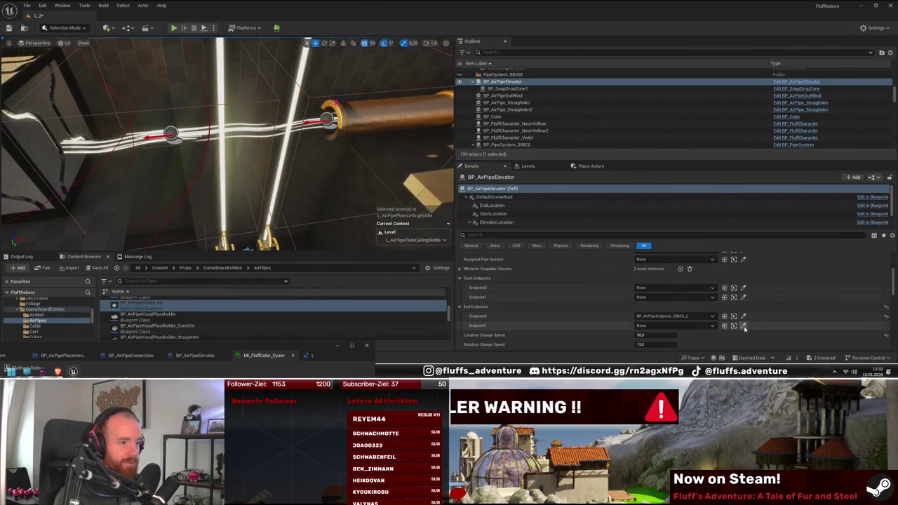
click(169, 115)
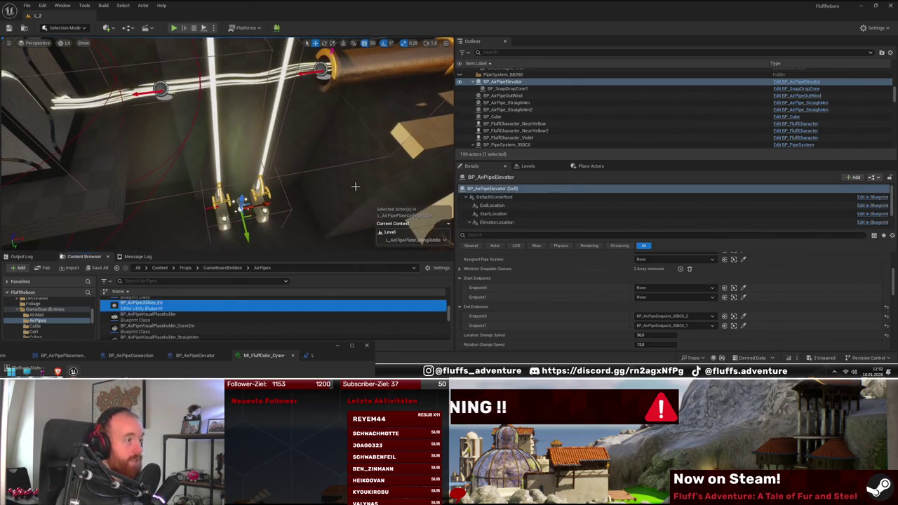
- Set the elevator's Location Change Speed to 400
drag(352, 188, 407, 177)
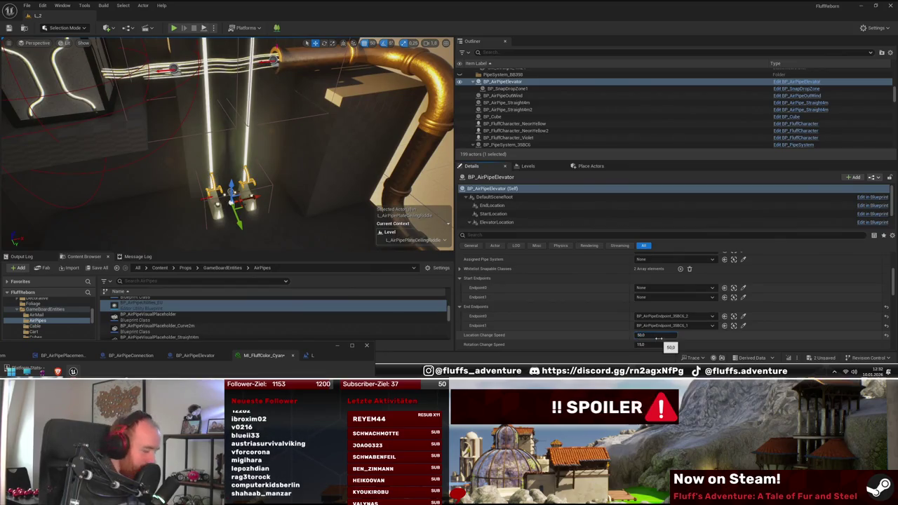
text(400)
key(Return)
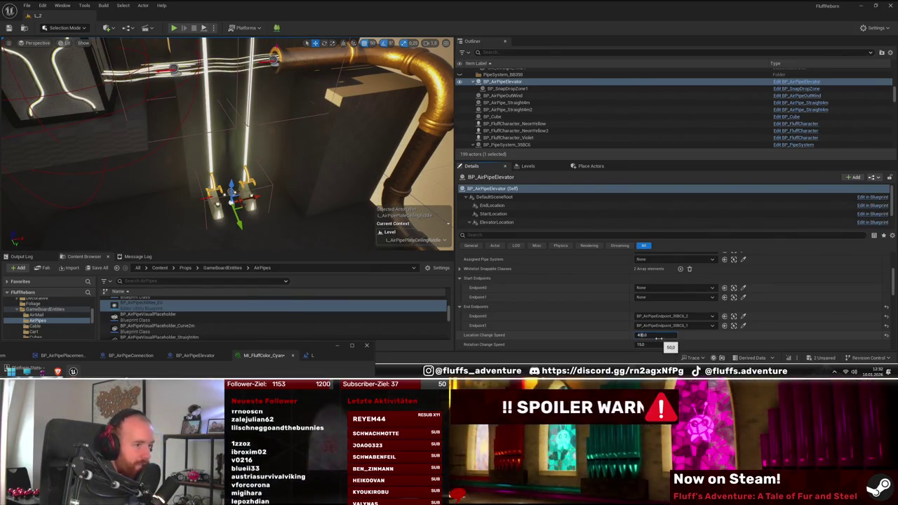
scroll(658, 315, up, 2)
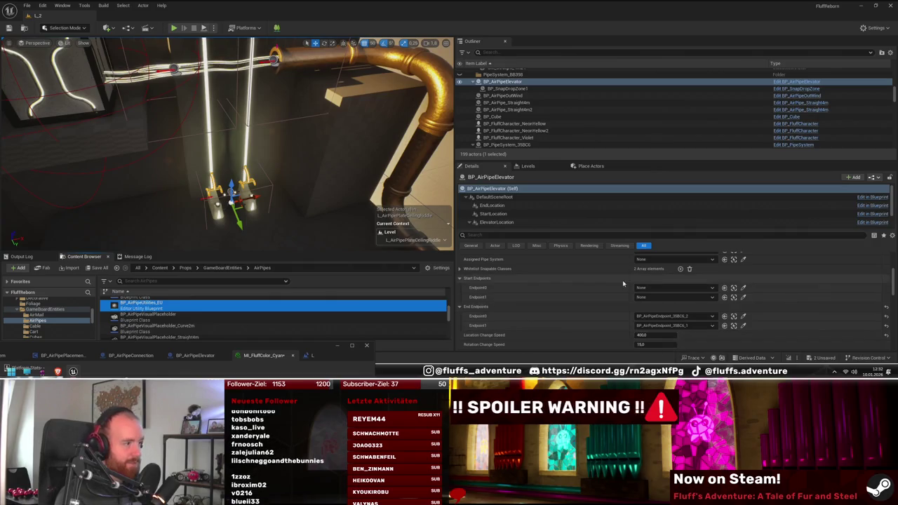
- Survey the board and pipes and select the third pressure plate
drag(211, 175, 253, 175)
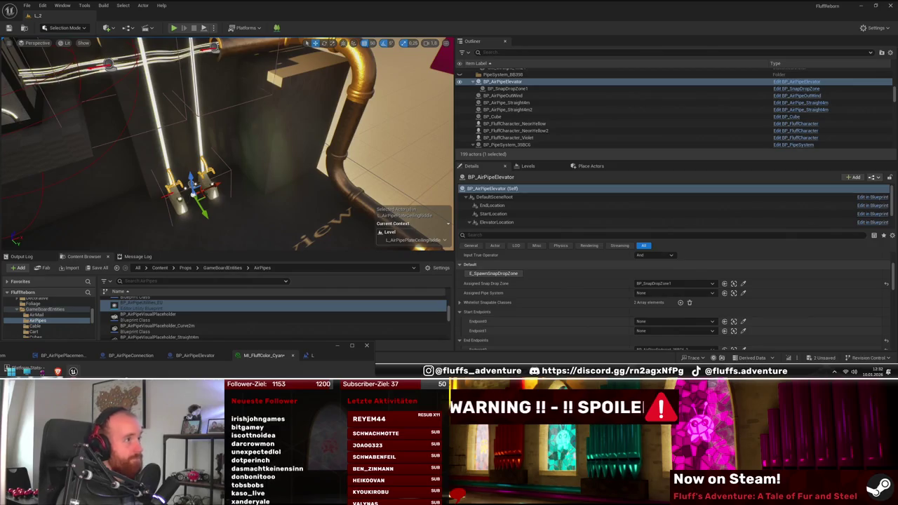
mouse_move(304, 167)
mouse_down()
mouse_move(301, 180)
mouse_move(239, 172)
mouse_move(247, 166)
mouse_up()
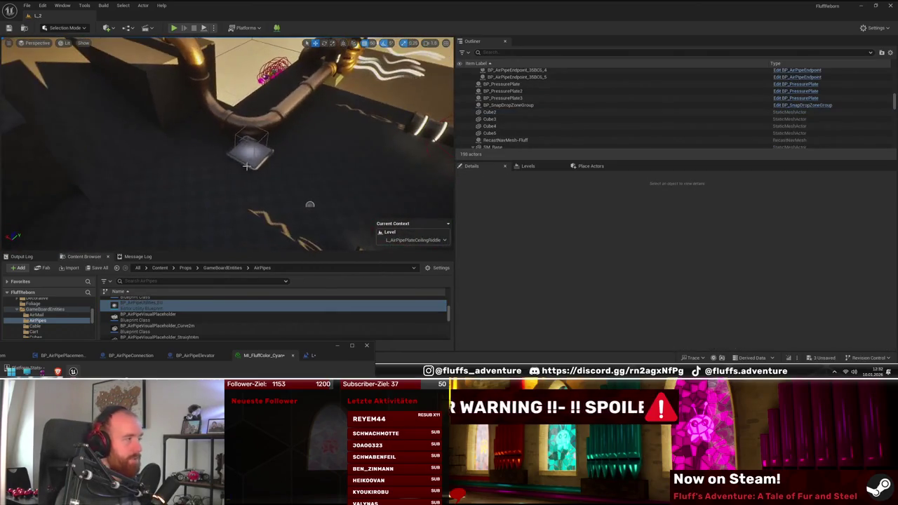
click(247, 167)
drag(337, 187, 335, 185)
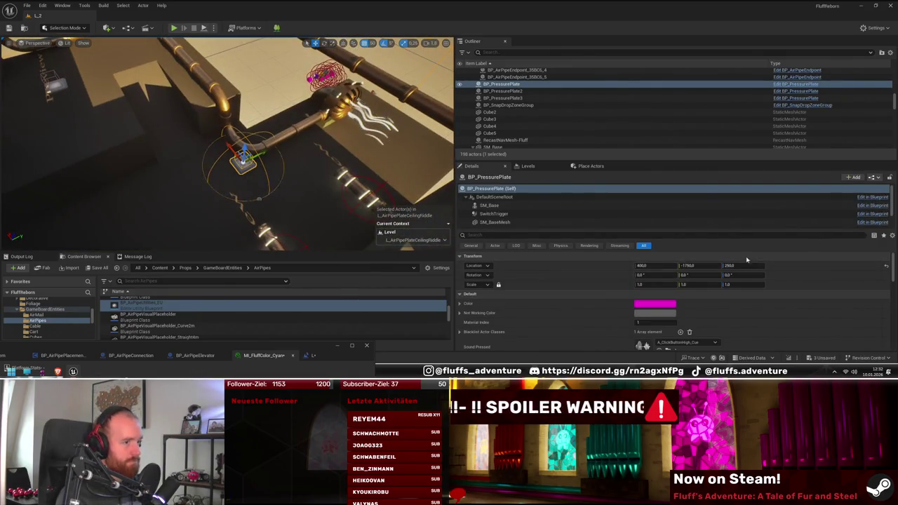
mouse_move(334, 152)
mouse_down()
mouse_move(327, 155)
mouse_move(333, 152)
mouse_up()
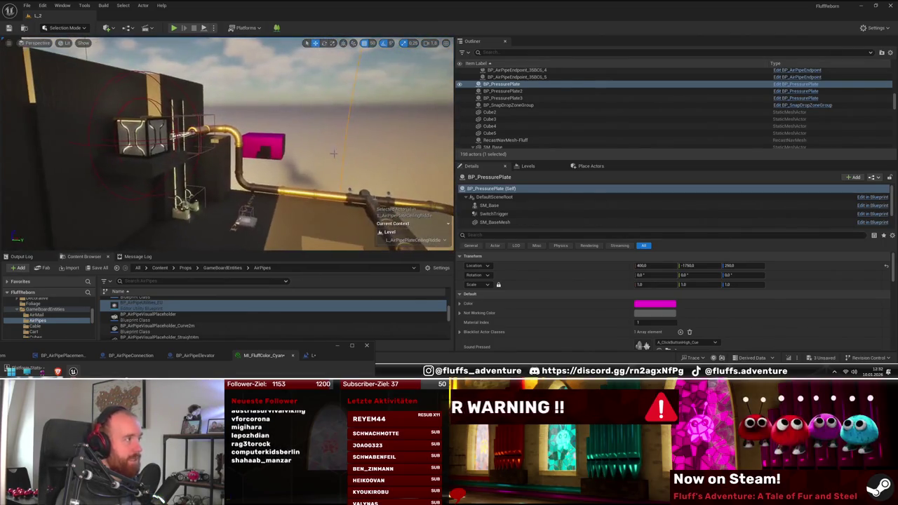
click(246, 219)
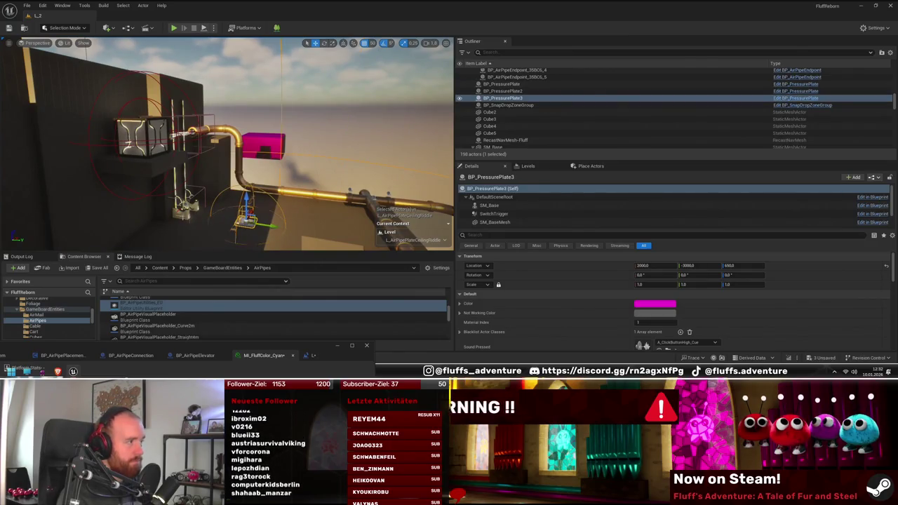
drag(333, 153, 337, 151)
- Frame BP_PressurePlate3 and delete it from the level
click(84, 62)
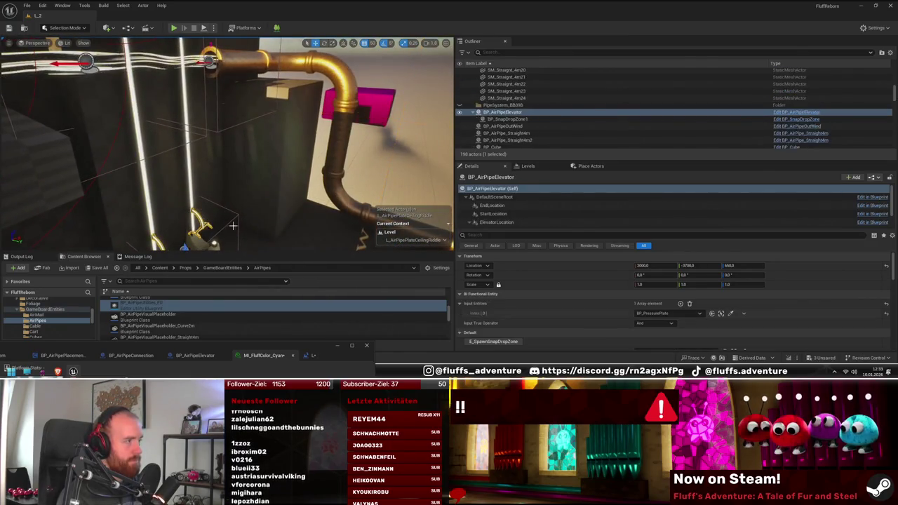
click(721, 313)
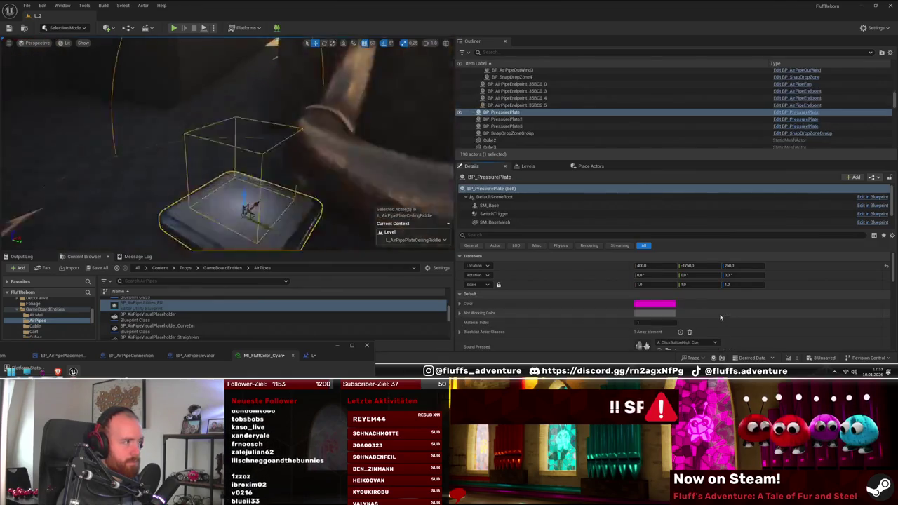
double_click(503, 126)
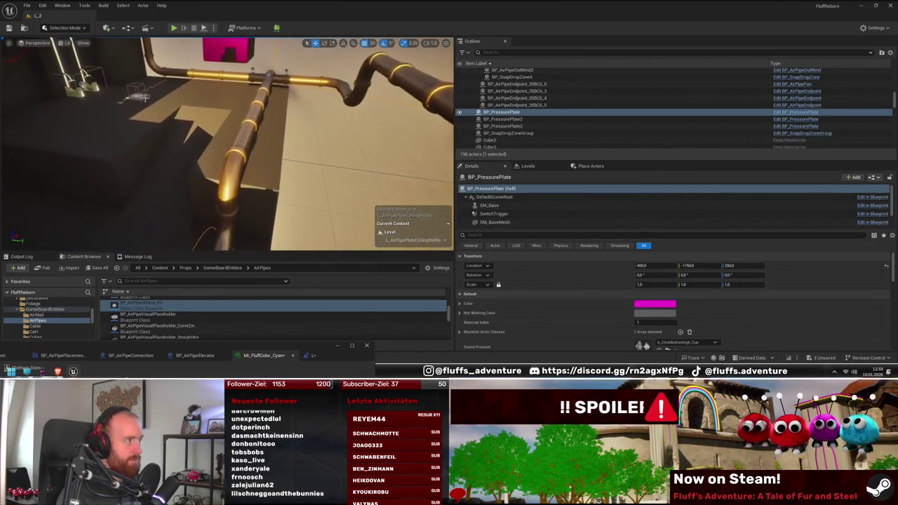
mouse_move(160, 100)
mouse_down()
mouse_move(321, 232)
mouse_move(293, 205)
mouse_up()
key(f)
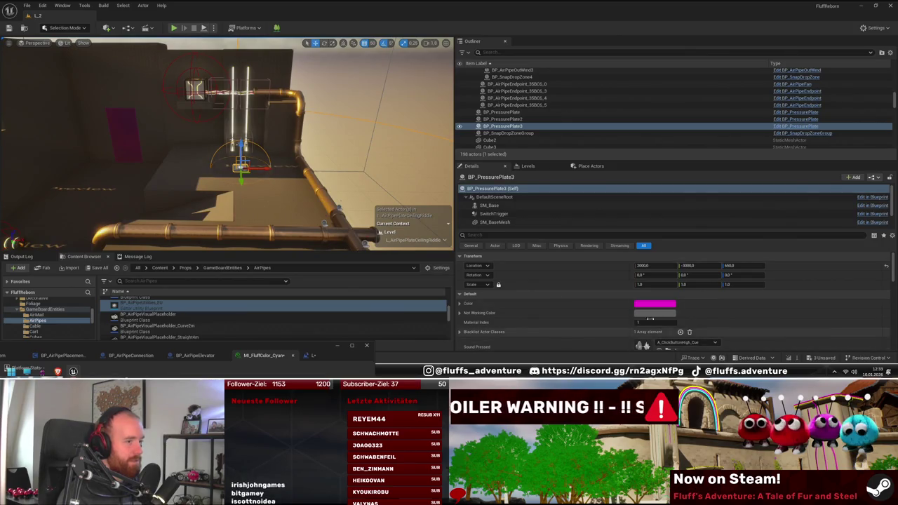
key(Delete)
- Select and frame BP_PressurePlate, then frame the cube block at the pipe corner
drag(261, 158, 270, 165)
click(216, 164)
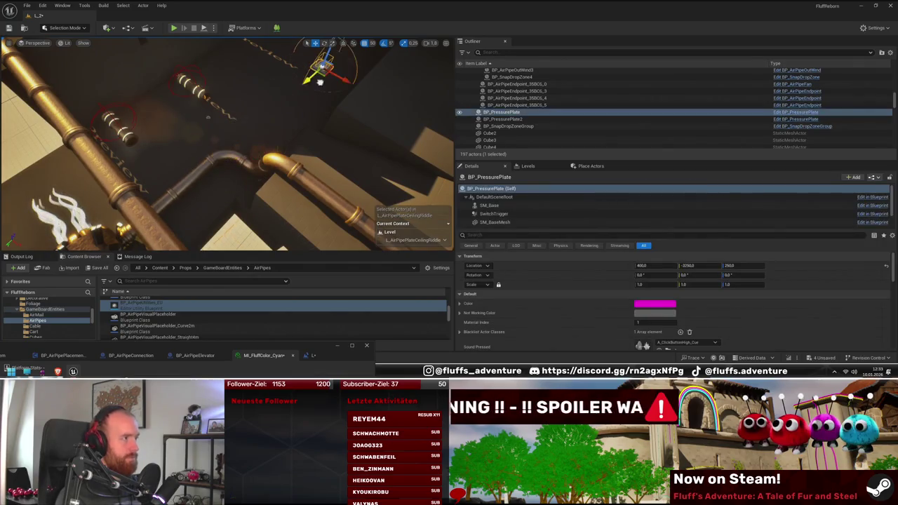
key(f)
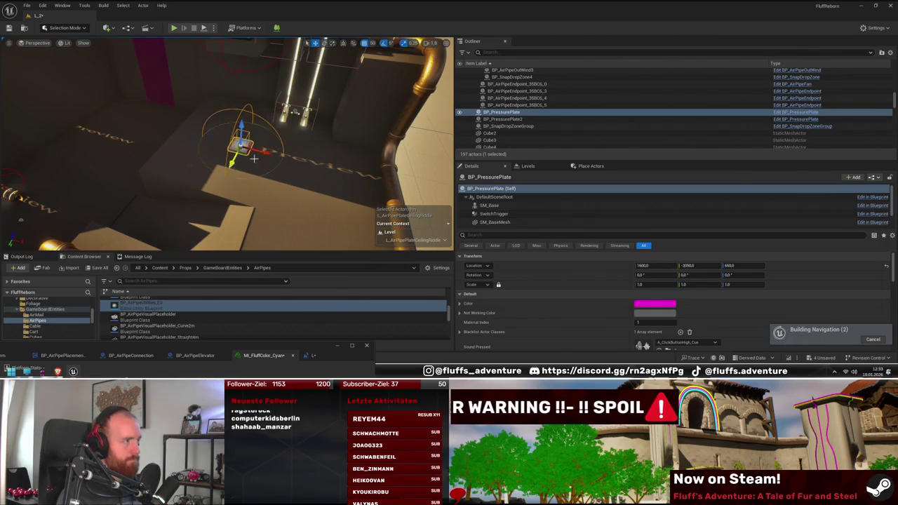
mouse_move(225, 140)
mouse_down()
mouse_move(168, 148)
mouse_move(280, 128)
mouse_move(222, 167)
mouse_move(242, 184)
mouse_move(156, 36)
mouse_up()
click(222, 167)
key(f)
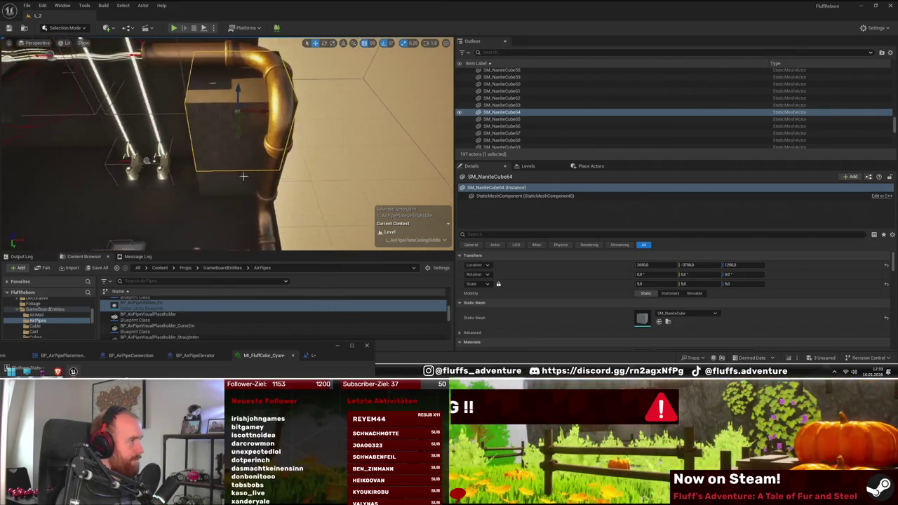
- Play-test the level, then frame the cube beside the gold pipe
click(173, 28)
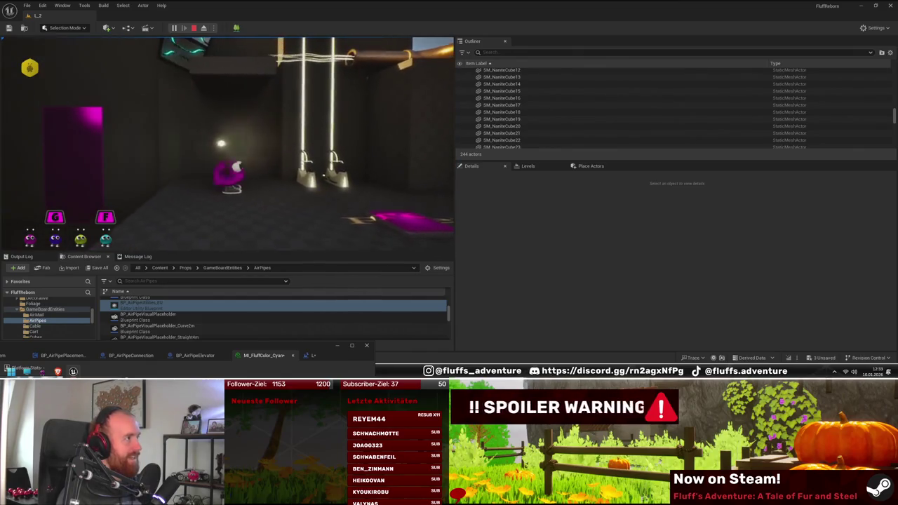
key(Escape)
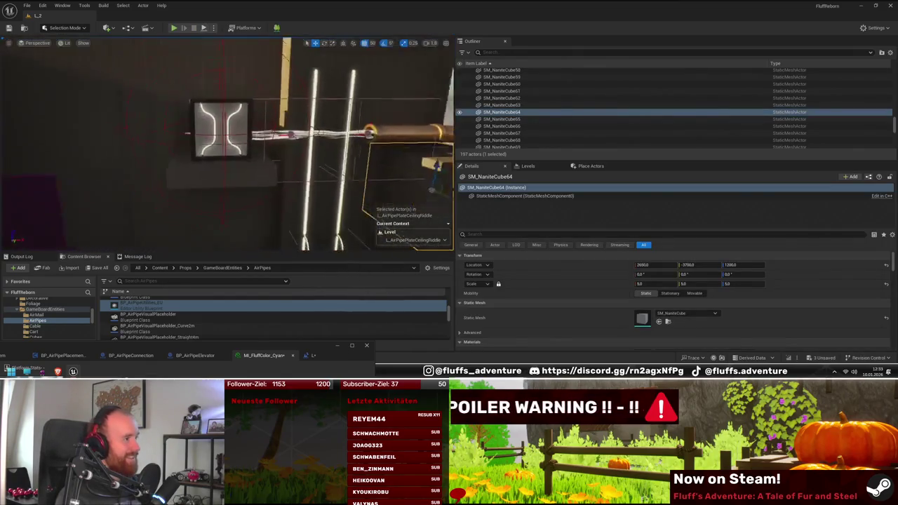
key(f)
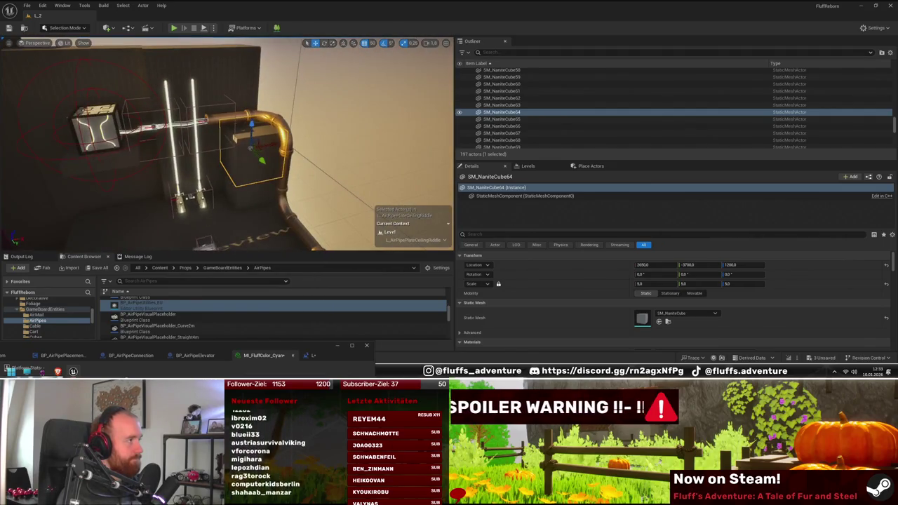
- Duplicate SM_Straight_4m11 upward and raise the selected gold pipes higher
click(287, 175)
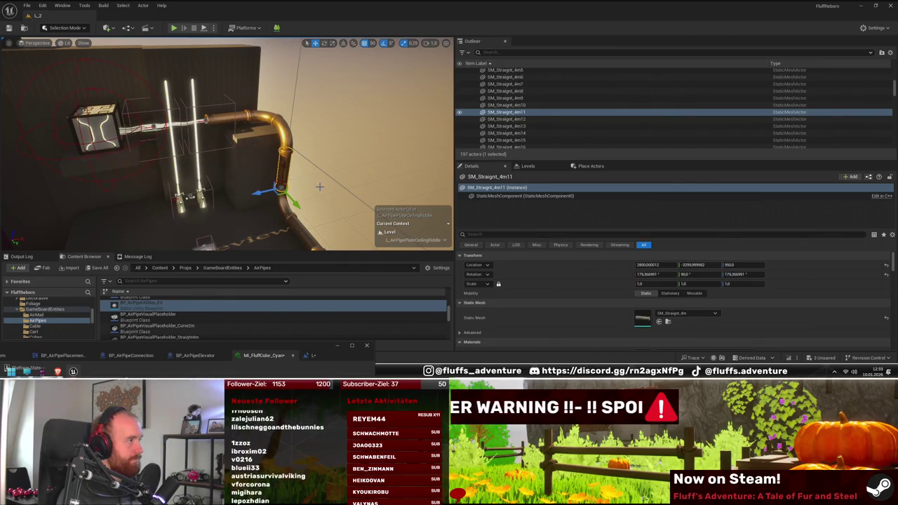
drag(287, 166, 286, 110)
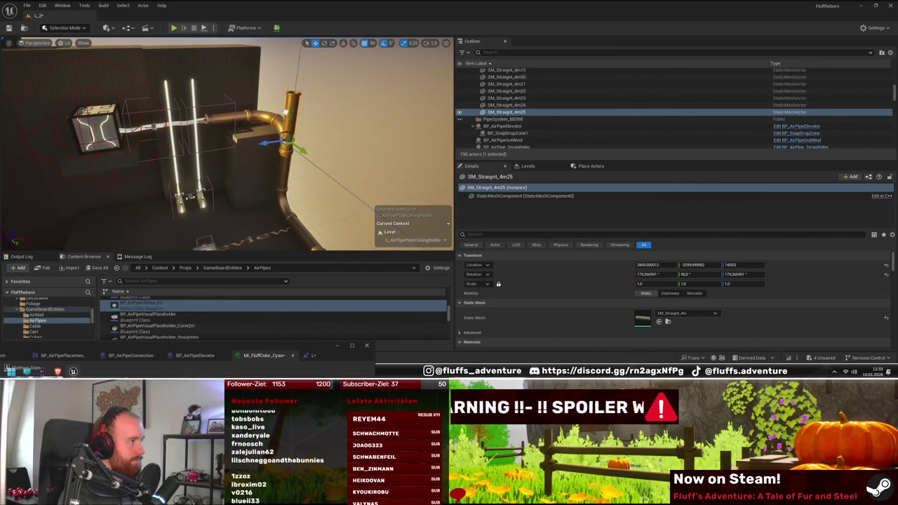
ctrl+click(175, 128)
ctrl+click(207, 130)
key(f)
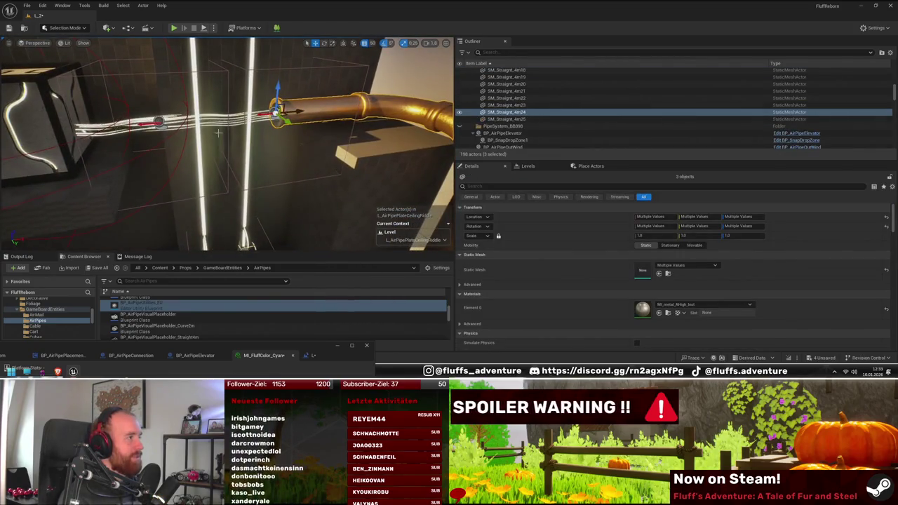
scroll(228, 130, down, 5)
drag(226, 110, 225, 50)
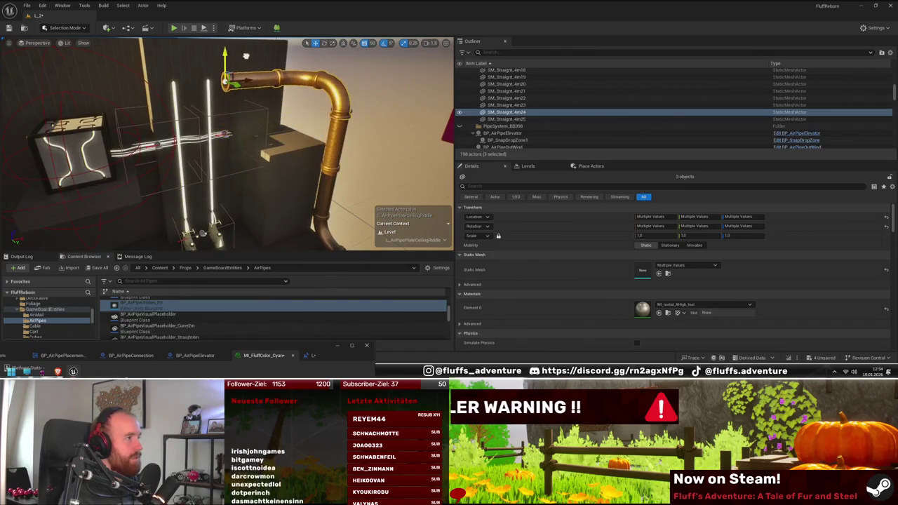
- Alt-drag SM_Rail2 upward to stack a new rail SM_Rail3 above it
click(210, 105)
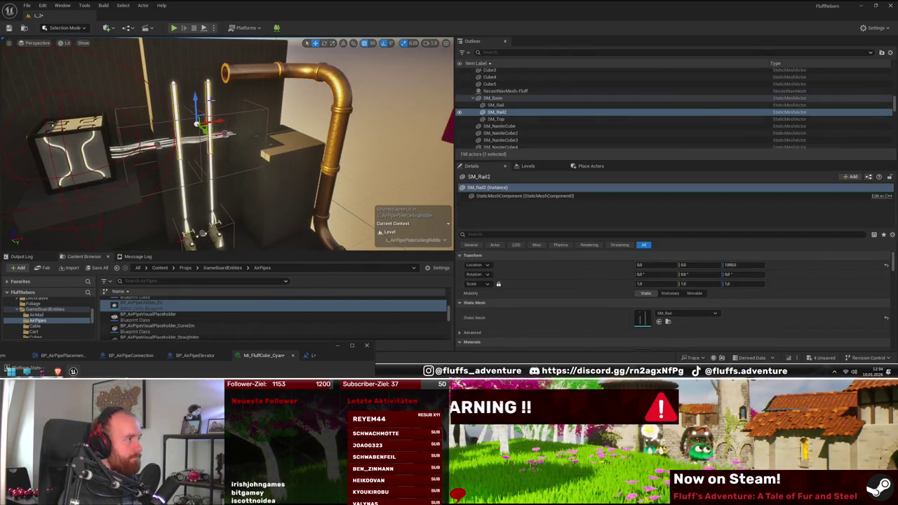
scroll(249, 164, up, 5)
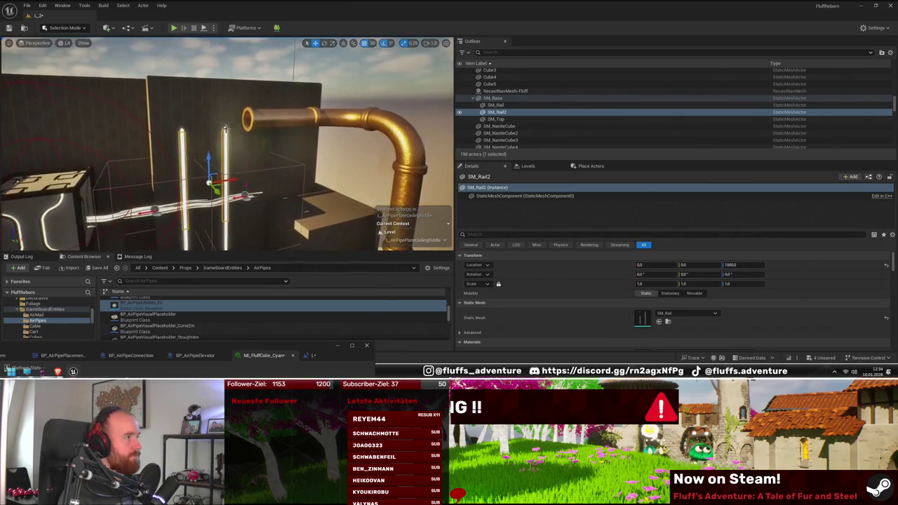
click(250, 165)
scroll(250, 164, down, 5)
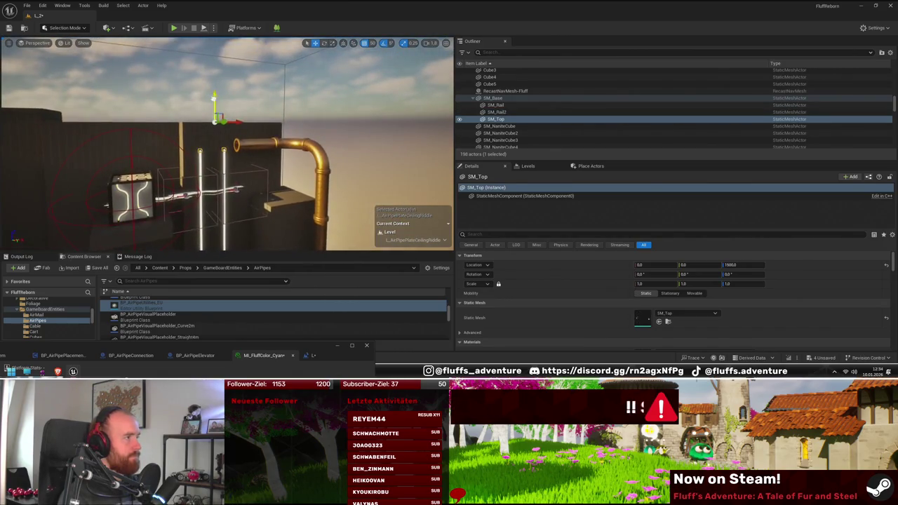
click(225, 160)
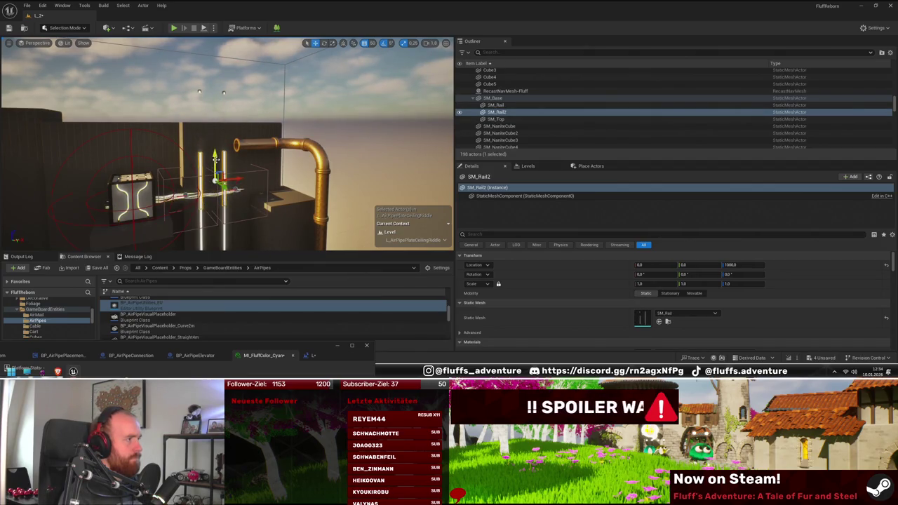
drag(216, 160, 218, 81)
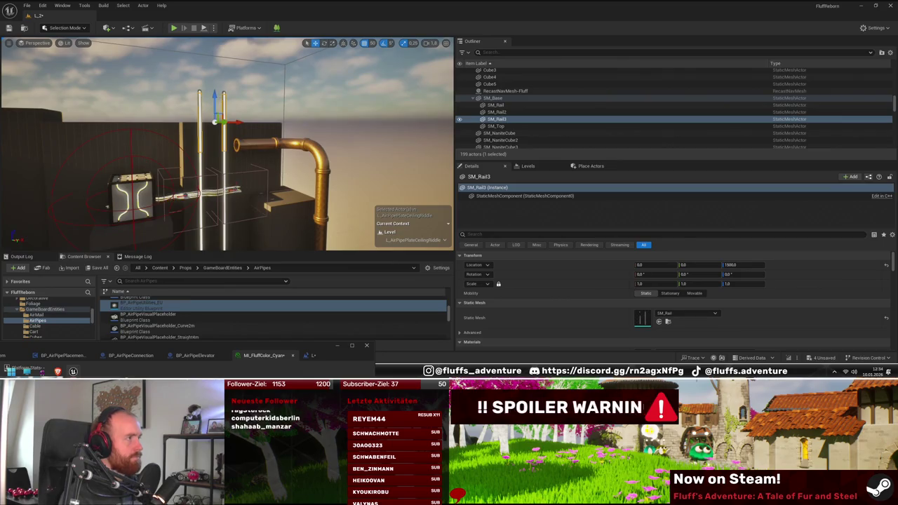
scroll(260, 169, up, 3)
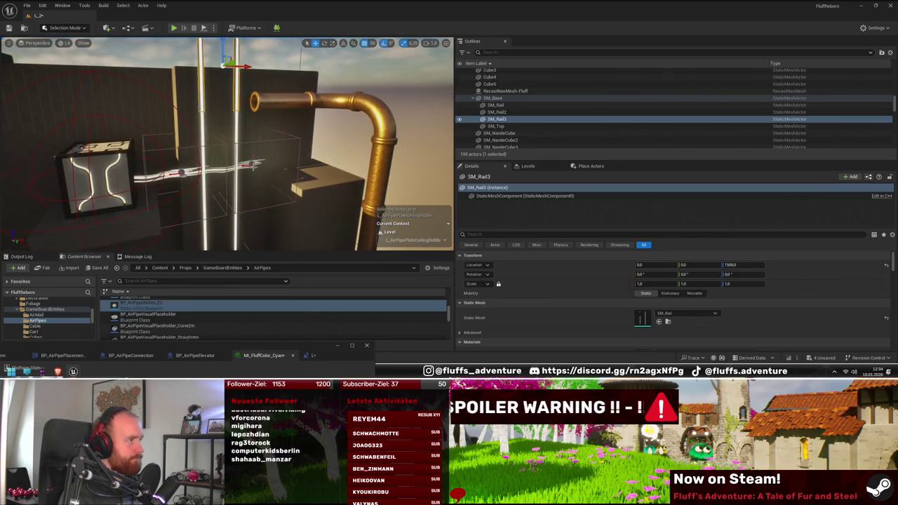
- Select the two pipe connections and raise them along Z
click(254, 166)
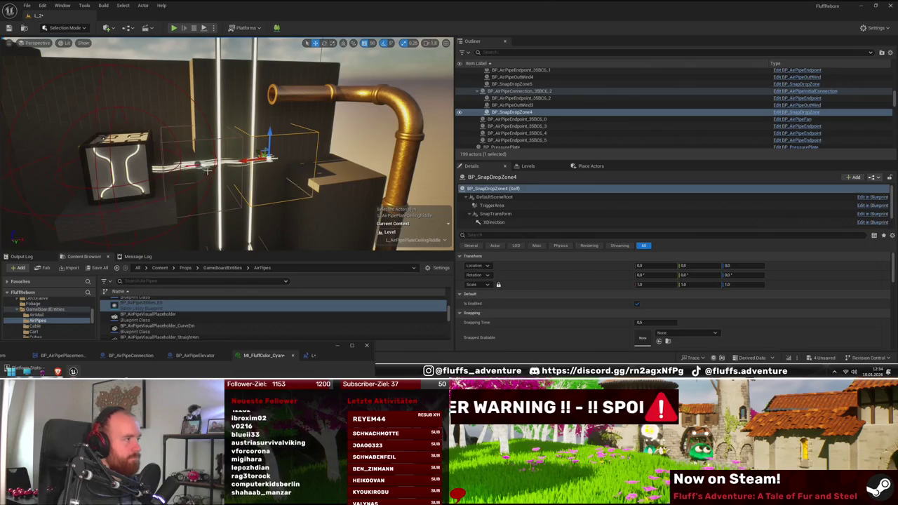
ctrl+click(200, 169)
click(528, 114)
ctrl+click(526, 141)
drag(268, 135, 270, 113)
drag(277, 68, 164, 146)
click(163, 145)
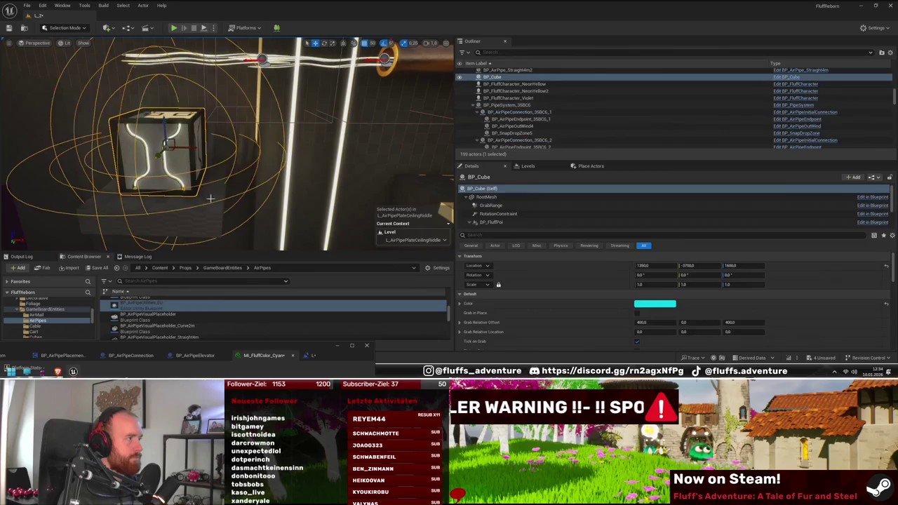